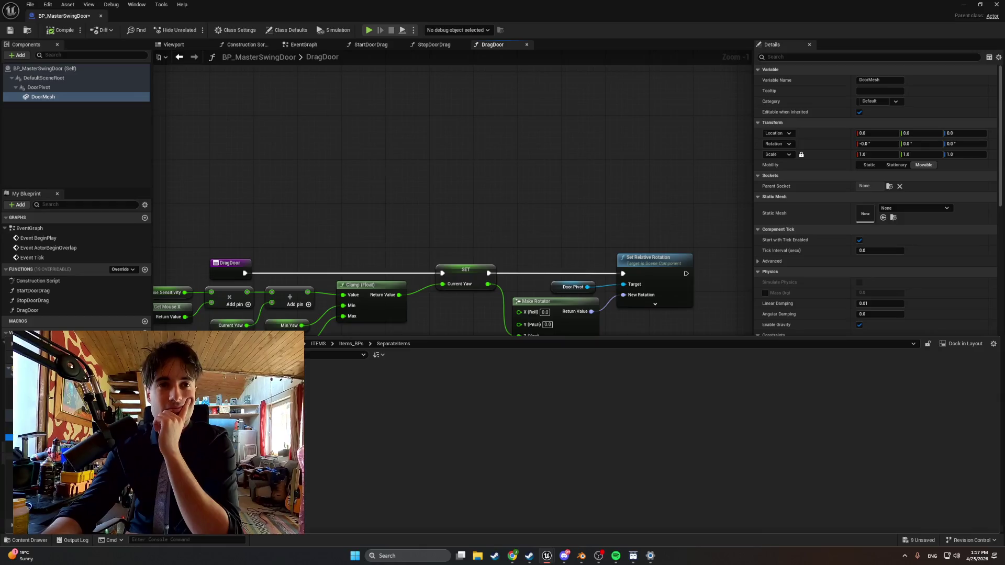
- Open the Apartment_Interactables folder and go to MasterItems, where BP_MasterSwingDoor is
right_click(280, 430)
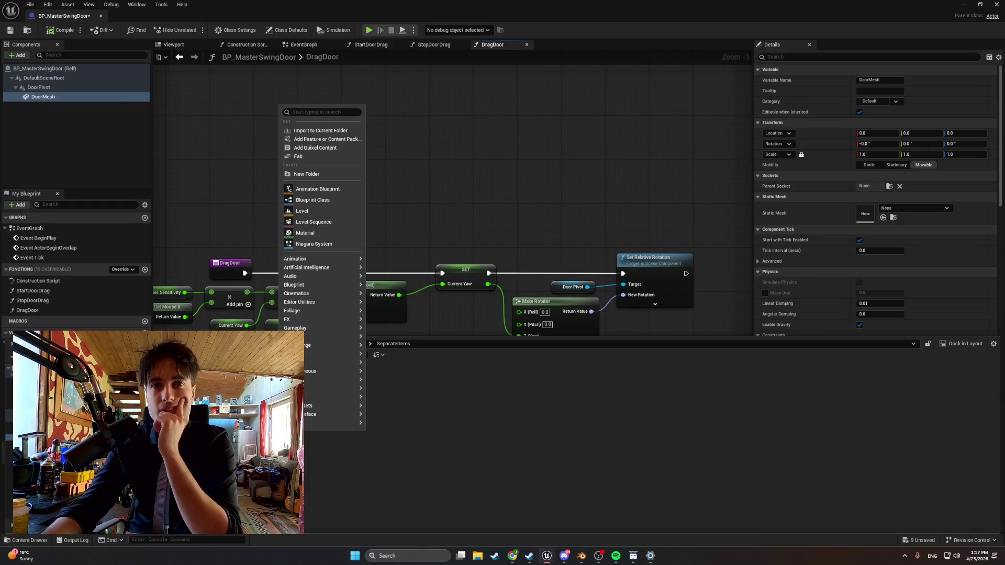
left_click(324, 174)
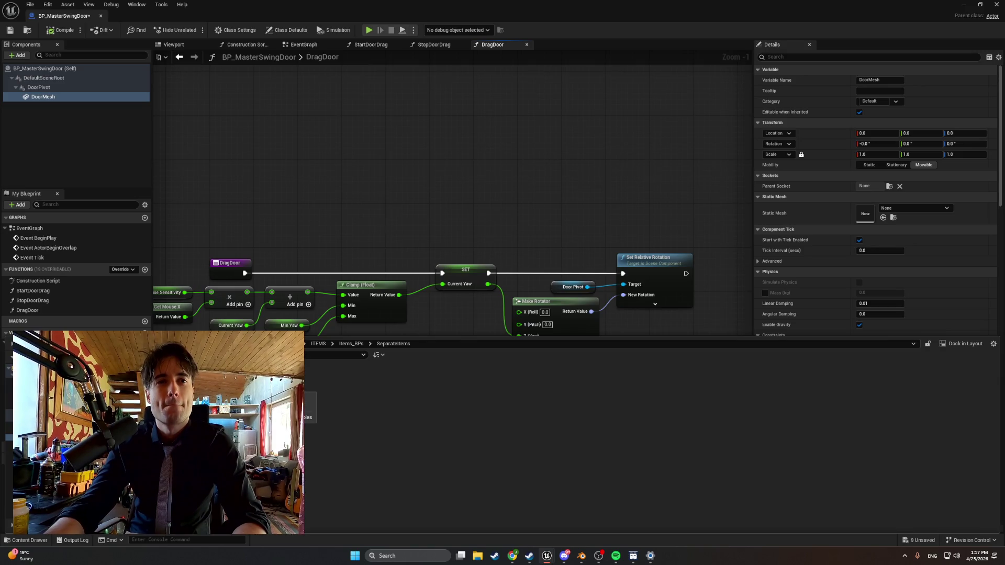
double_click(298, 403)
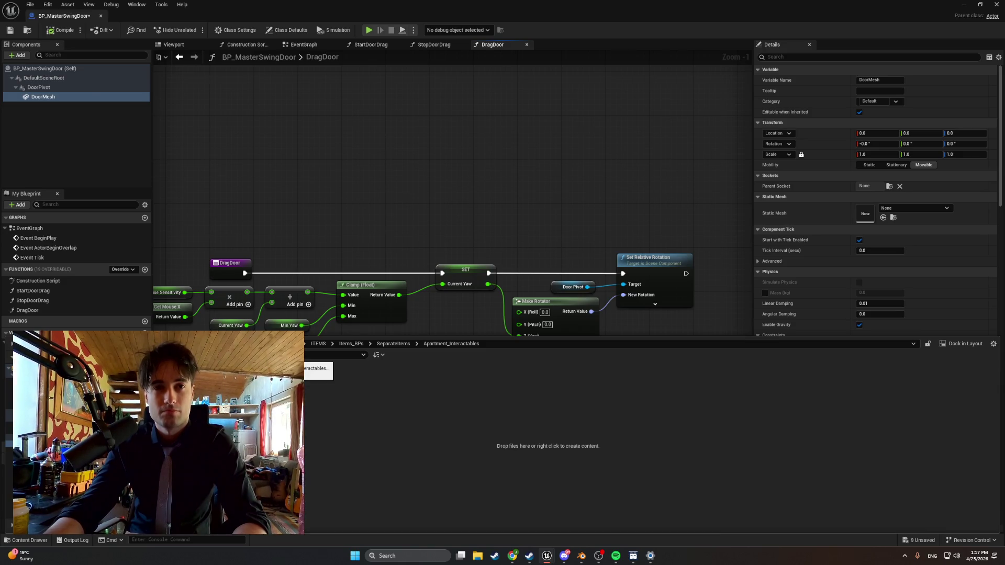
right_click(130, 408)
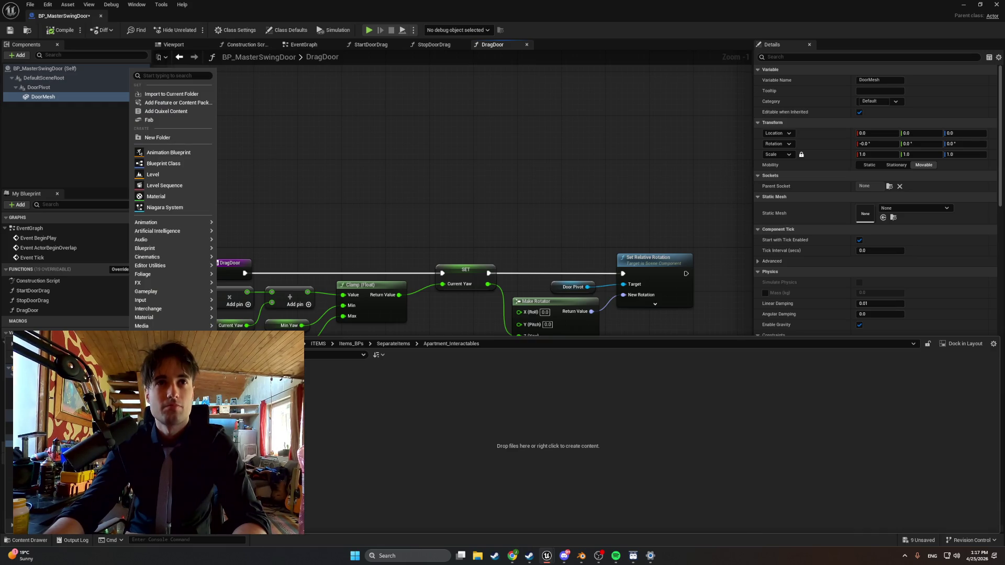
key("Escape")
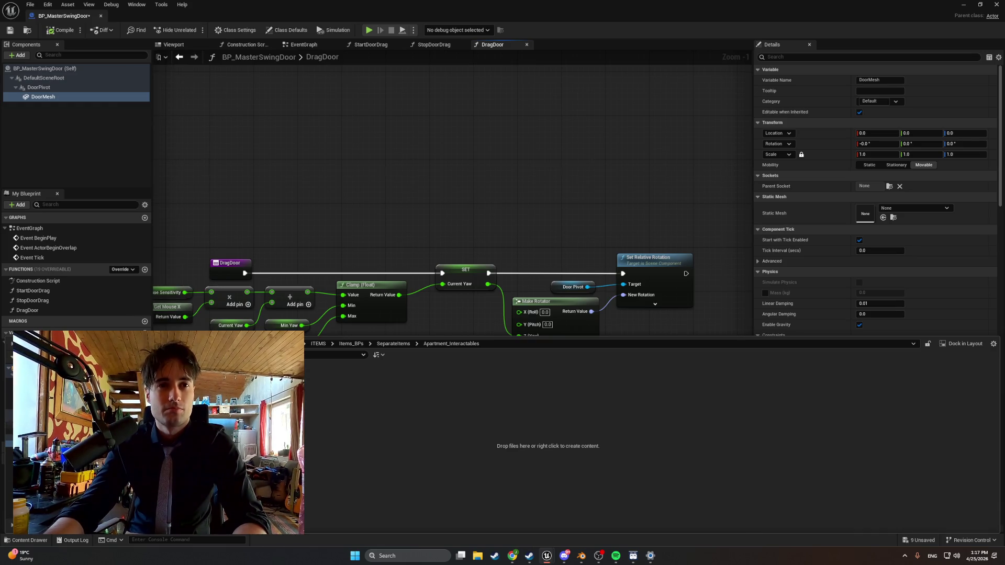
left_click(53, 431)
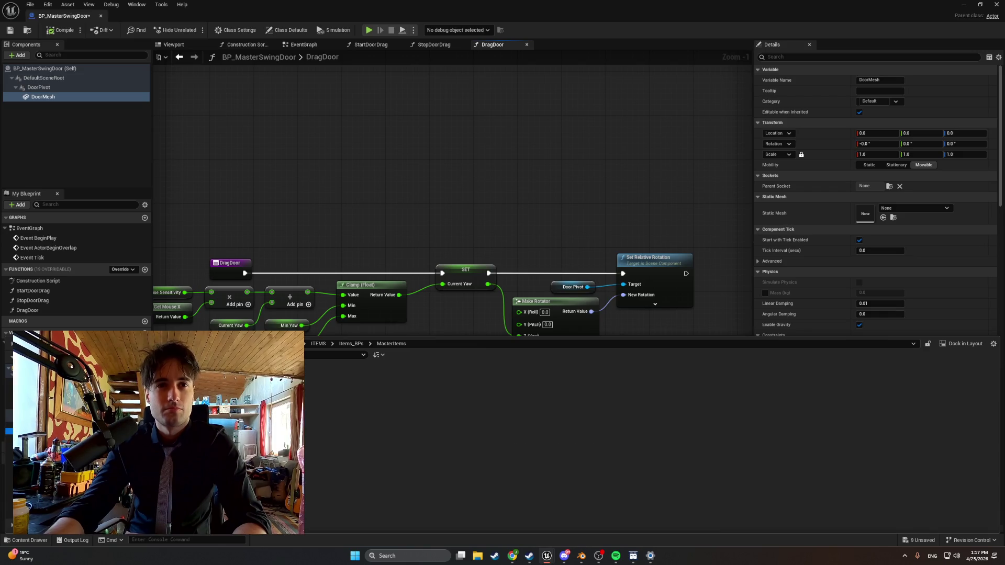
right_click(327, 398)
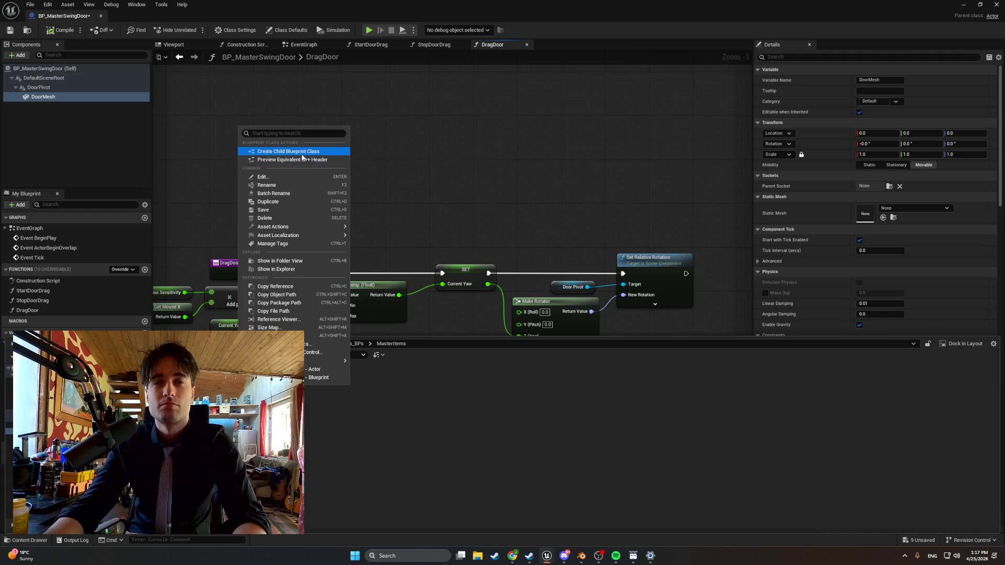
- Create and open the BP_Apt_Door child Blueprint of BP_MasterSwingDoor, then select its DoorMesh component
key("Escape")
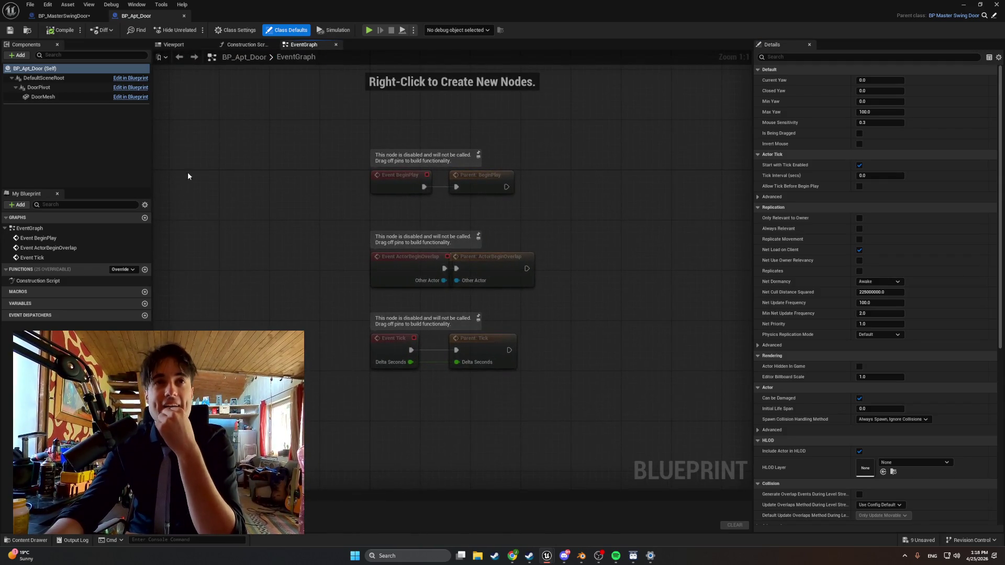
left_click(77, 98)
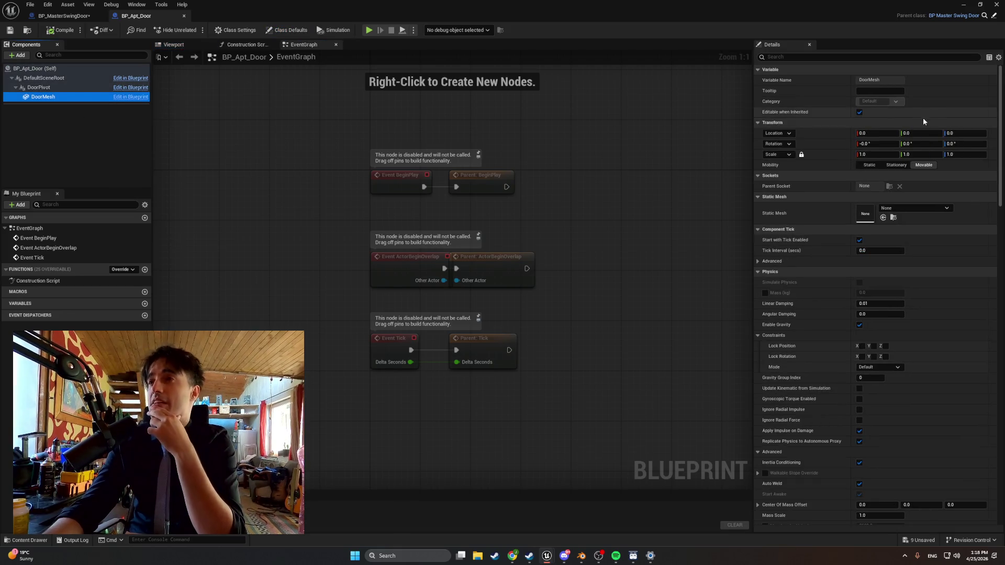
- Assign the Door_Apartment static mesh to DoorMesh by searching 'Door' in the asset picker
left_click(896, 205)
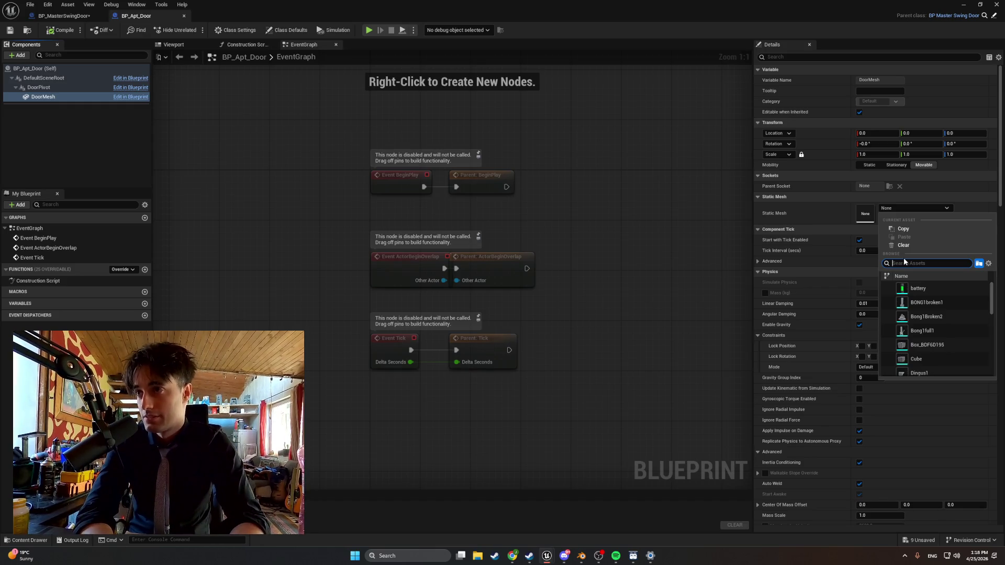
type("Door")
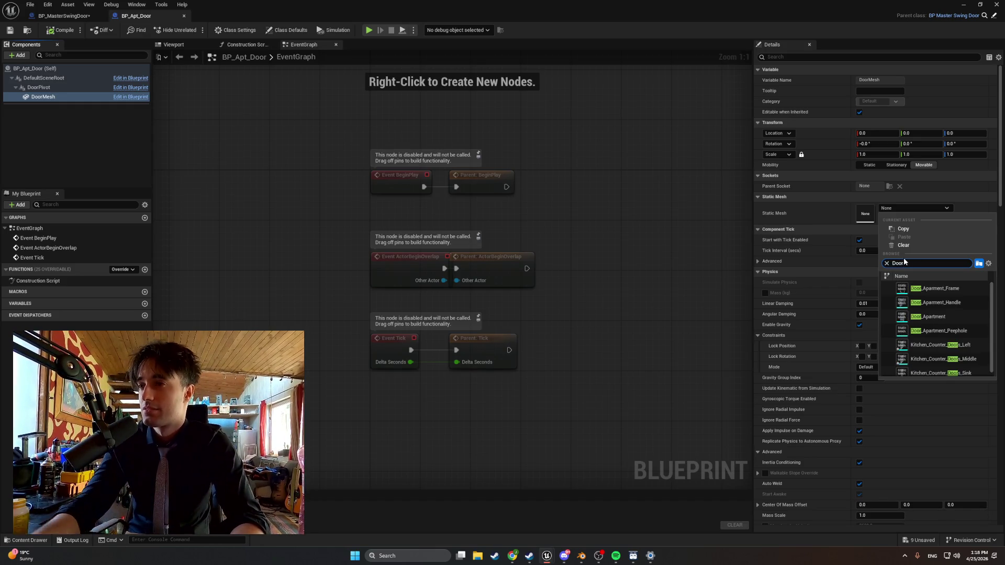
left_click(933, 317)
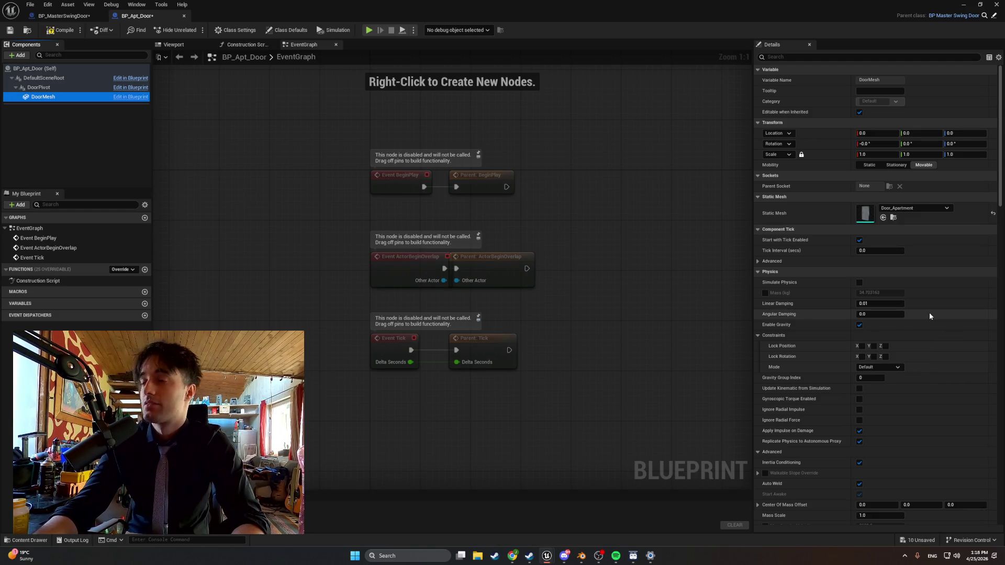
- Preview the door in the Blueprint's Viewport, then switch over to Blender
left_click(187, 46)
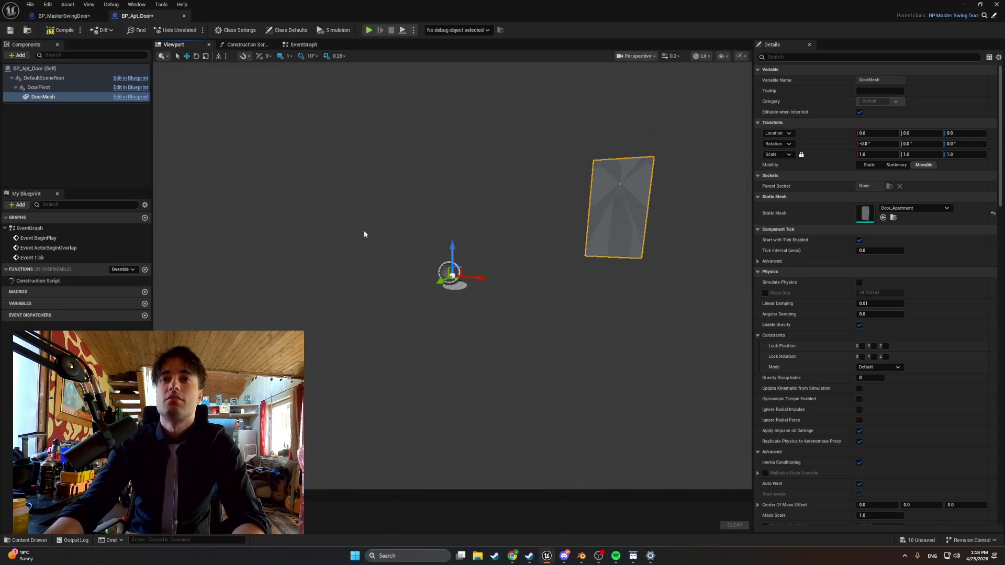
left_click(581, 556)
right_click(371, 365)
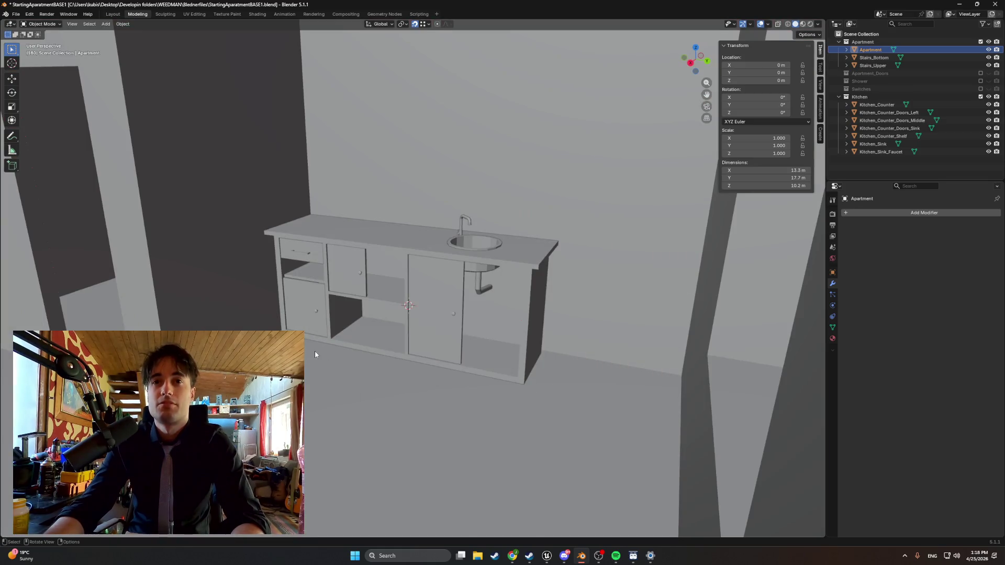
- Make the Apartment_Doors, Shower and Switches collections visible in the outliner
scroll(315, 350, "up", 2)
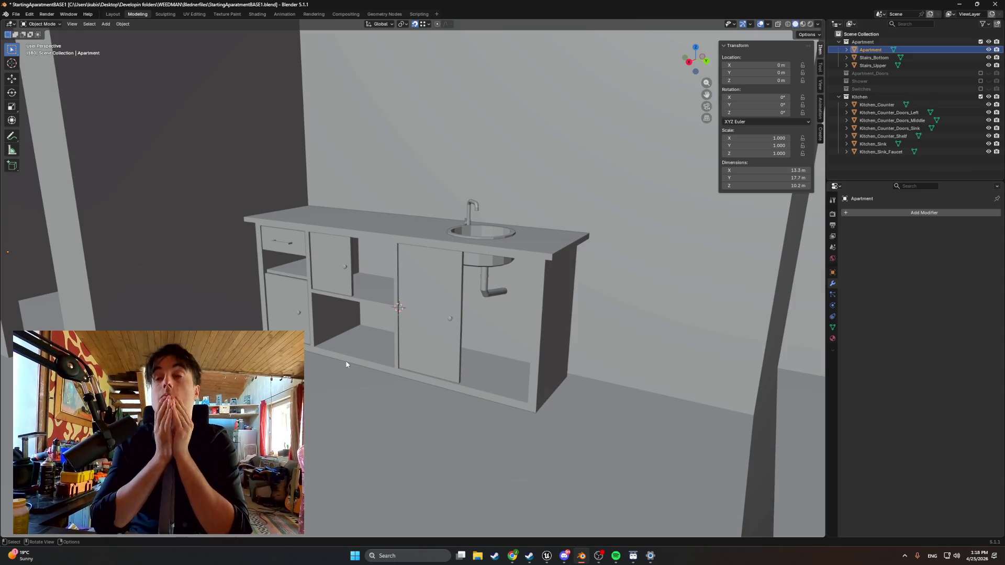
left_click_drag(346, 365, 473, 387)
key("w")
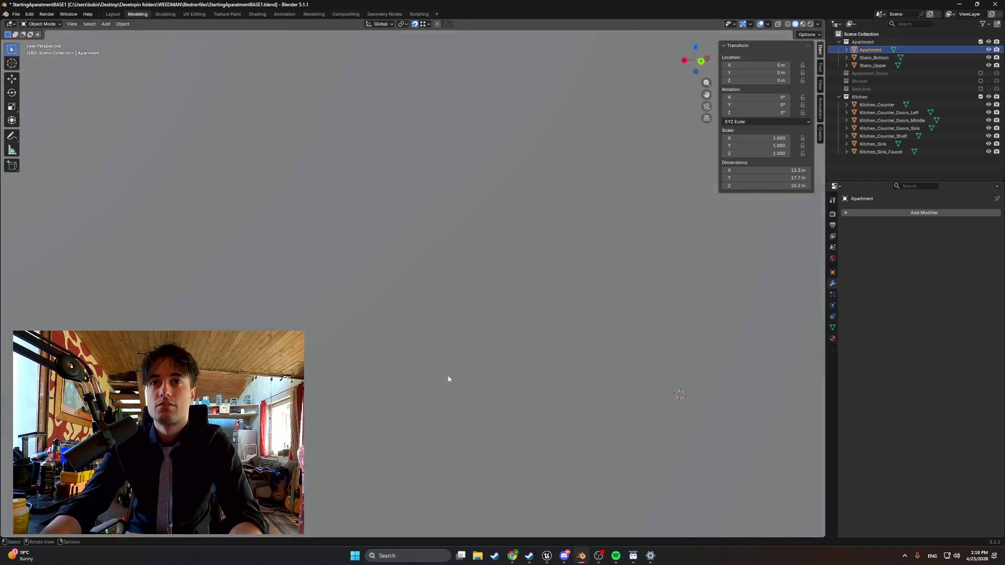
right_click(463, 375)
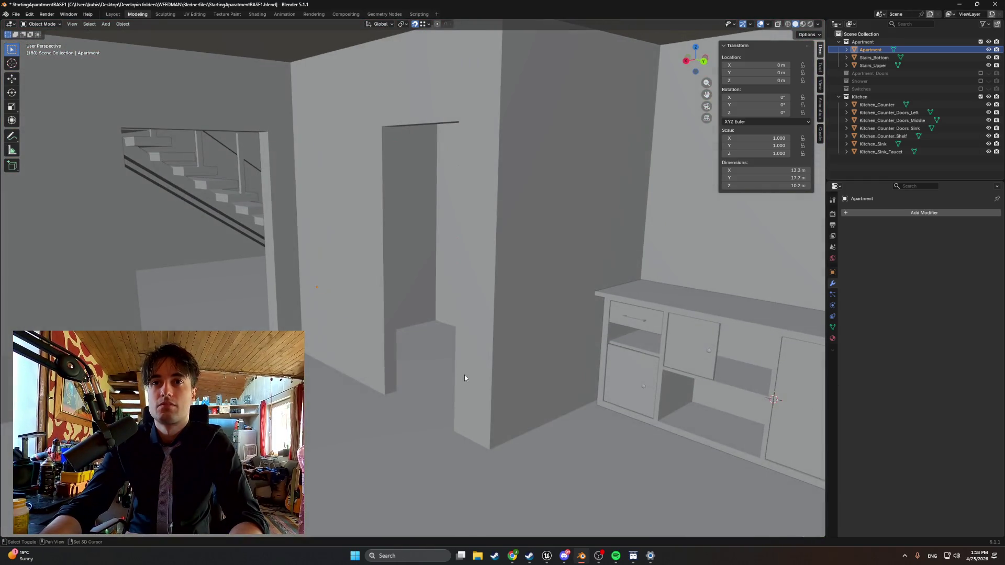
left_click(981, 73)
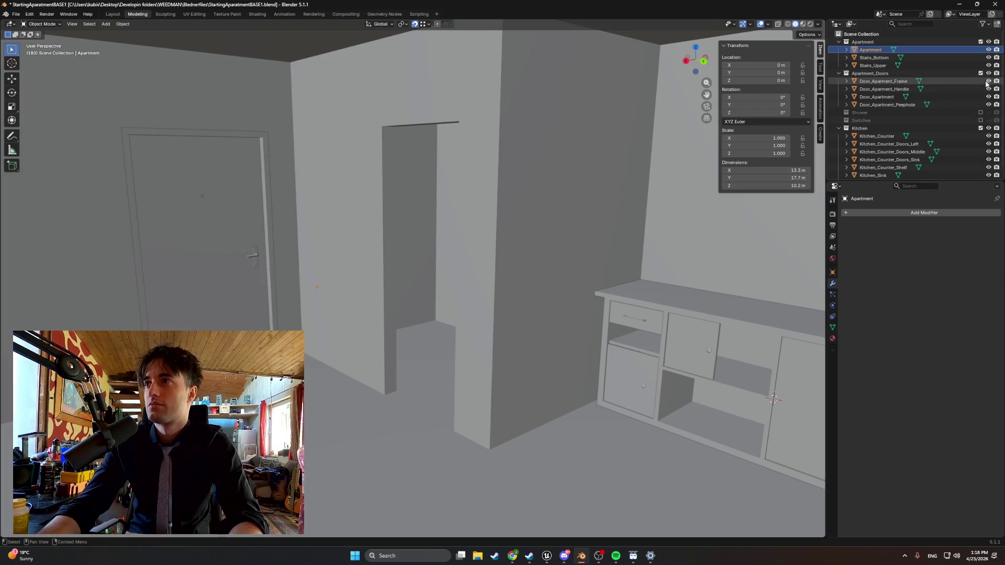
left_click(980, 113)
left_click(980, 144)
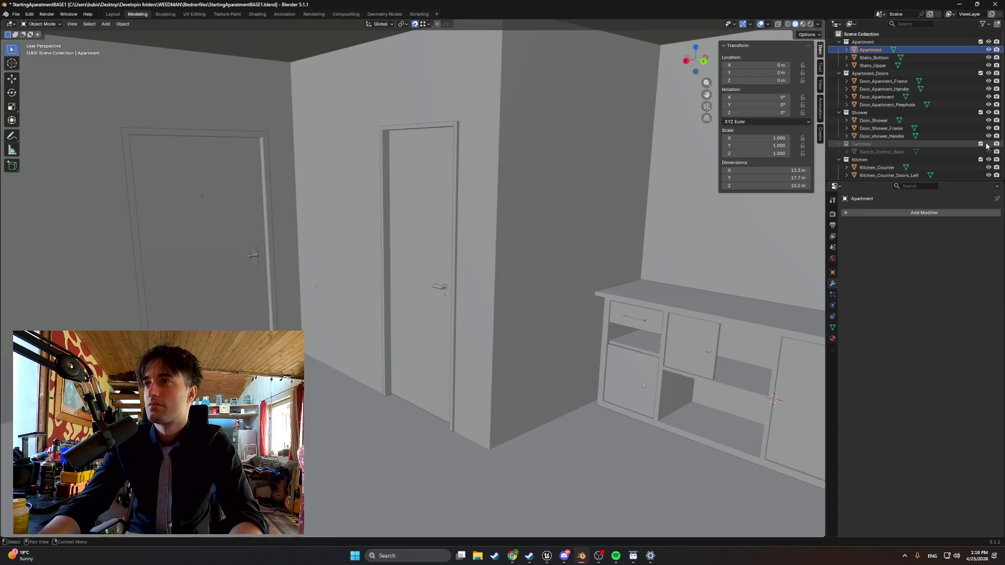
- Select the apartment front door in the viewport and bring up its object menu
scroll(393, 276, "up", 3)
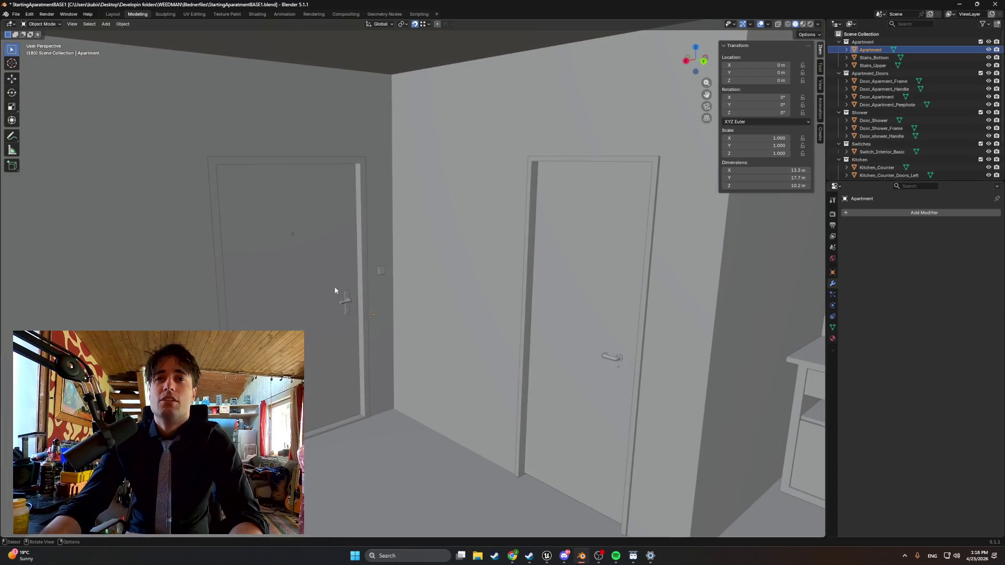
left_click(281, 291)
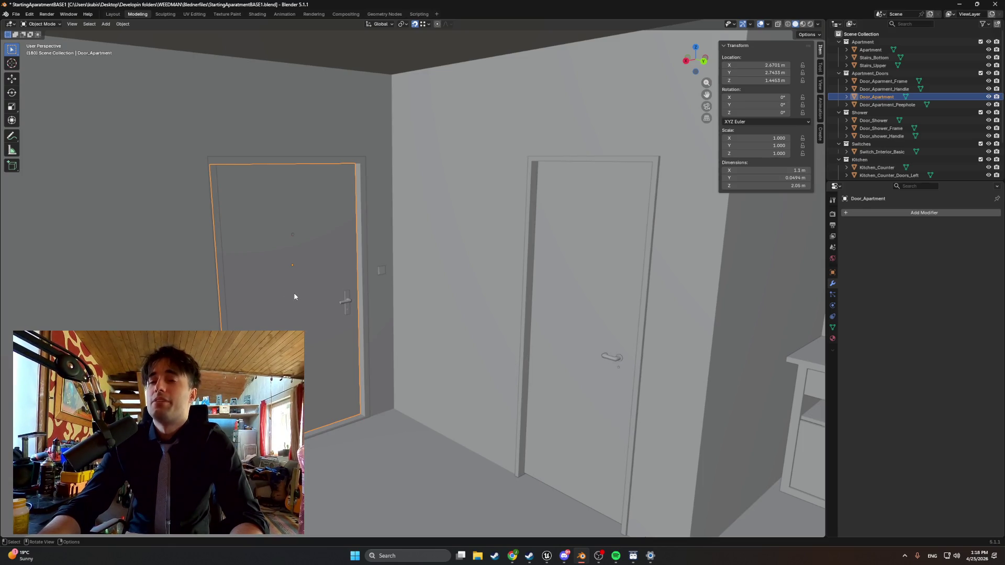
scroll(315, 279, "down", 2)
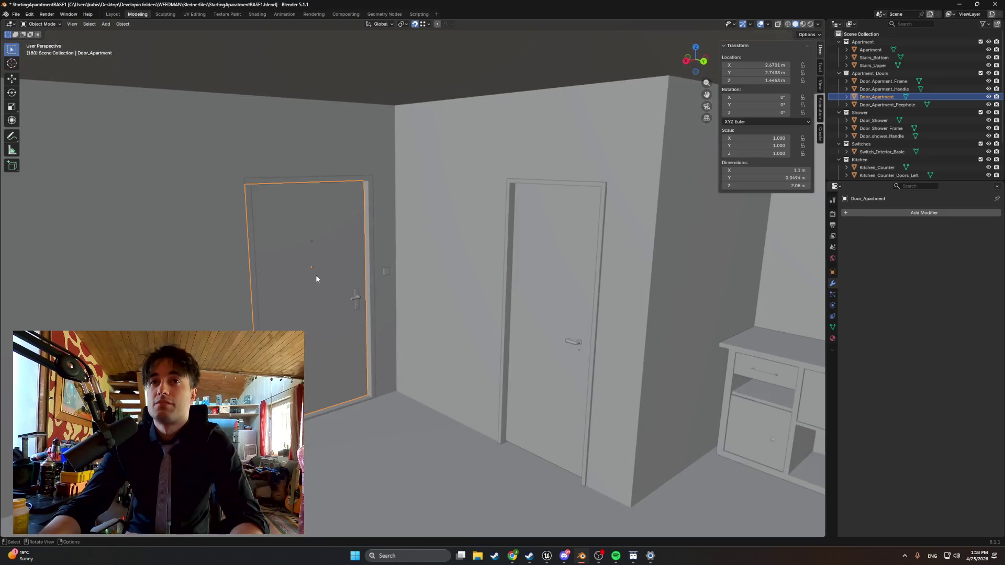
right_click(323, 276)
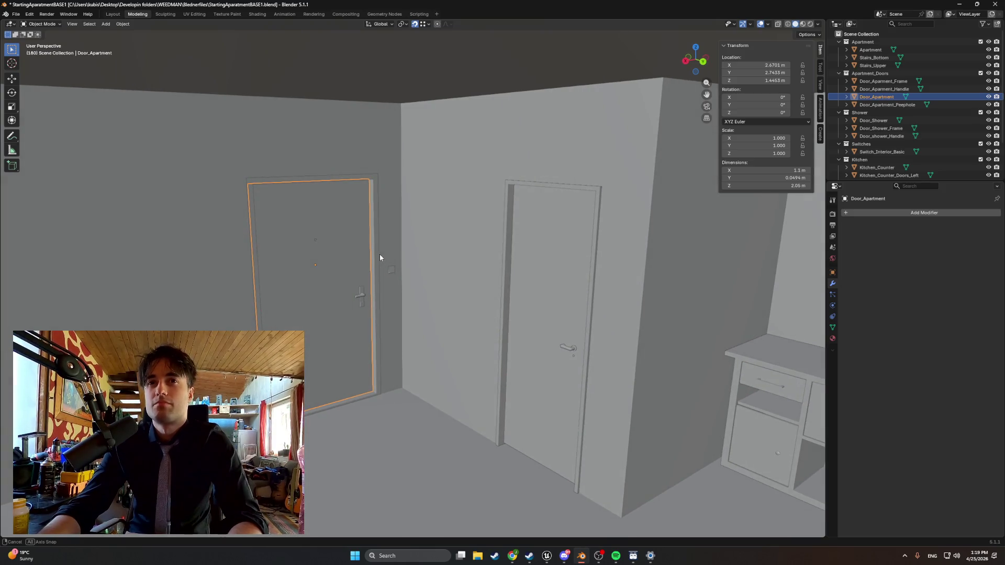
mouse_move(379, 253)
left_mouse_down()
mouse_move(451, 256)
mouse_move(480, 237)
mouse_move(368, 254)
left_mouse_up()
key("ctrl+a")
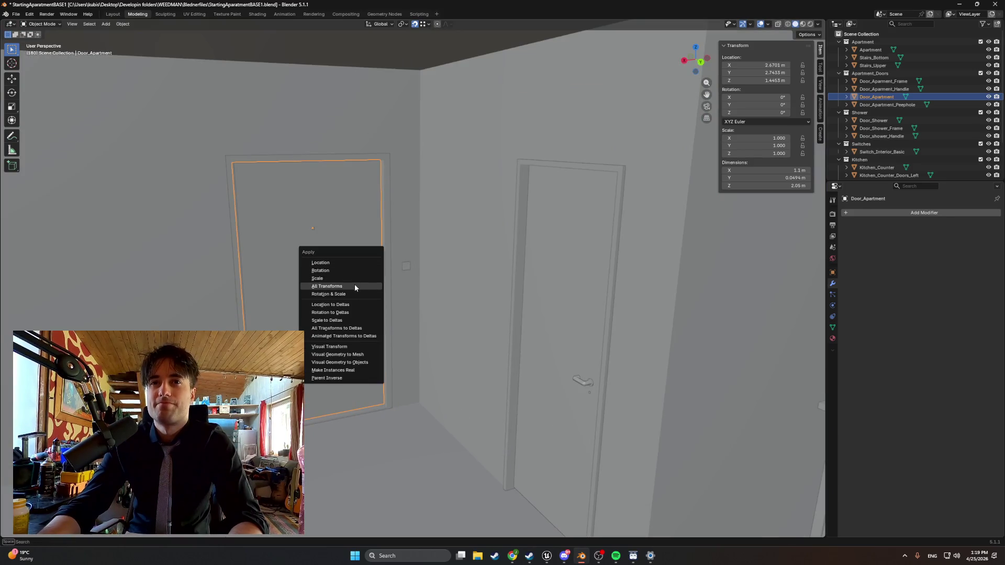
mouse_move(511, 555)
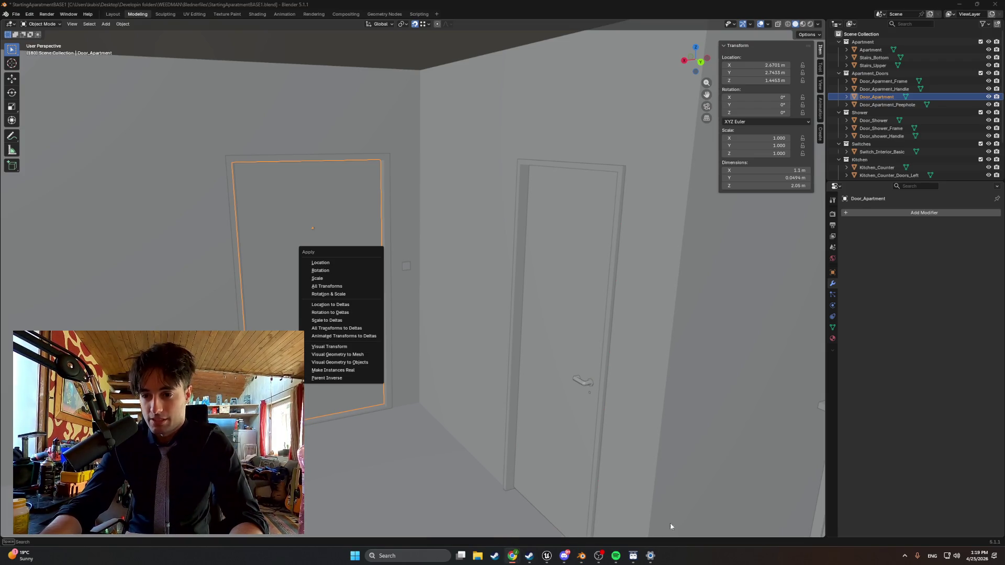
left_click(327, 287)
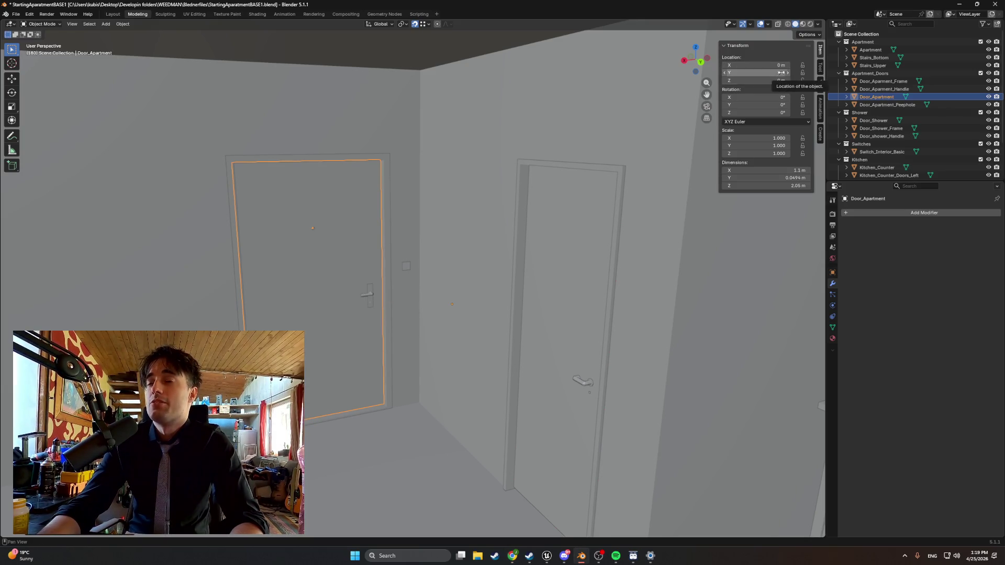
mouse_move(397, 245)
left_mouse_down()
mouse_move(515, 237)
mouse_move(417, 267)
mouse_move(708, 283)
mouse_move(472, 321)
left_mouse_up()
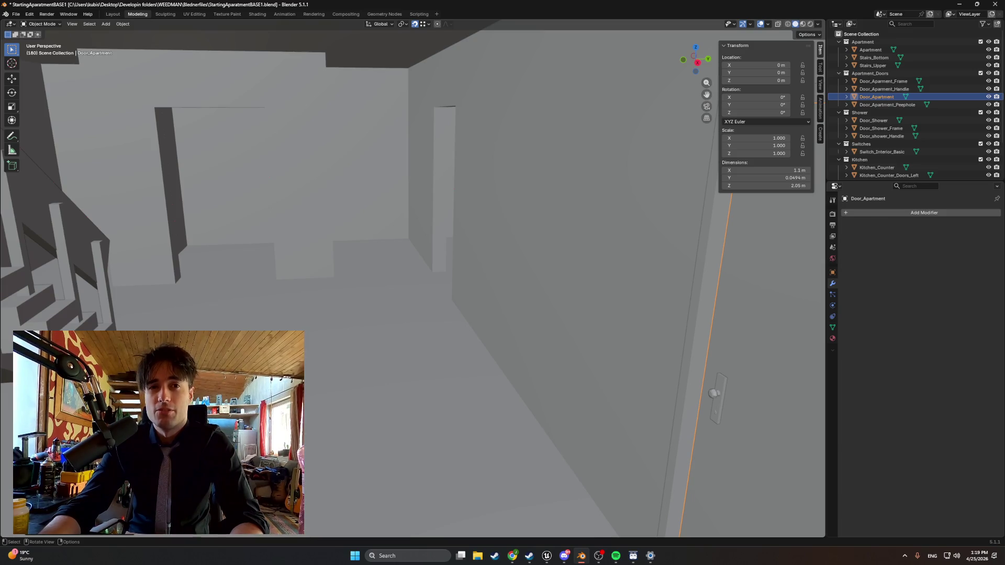
mouse_move(507, 368)
left_mouse_down()
mouse_move(449, 347)
mouse_move(549, 352)
mouse_move(495, 354)
left_mouse_up()
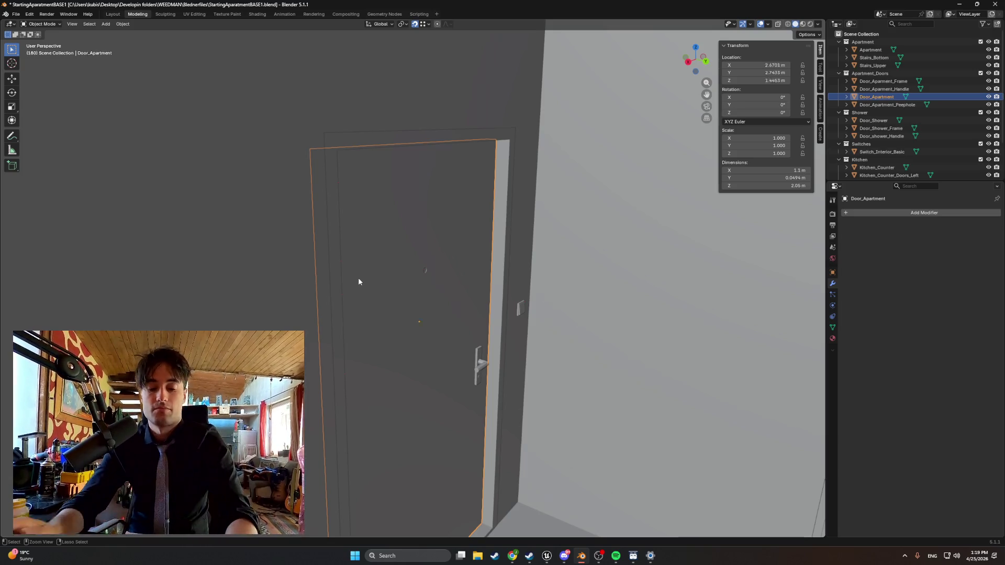
key("ctrl+z")
scroll(425, 219, "up", 2)
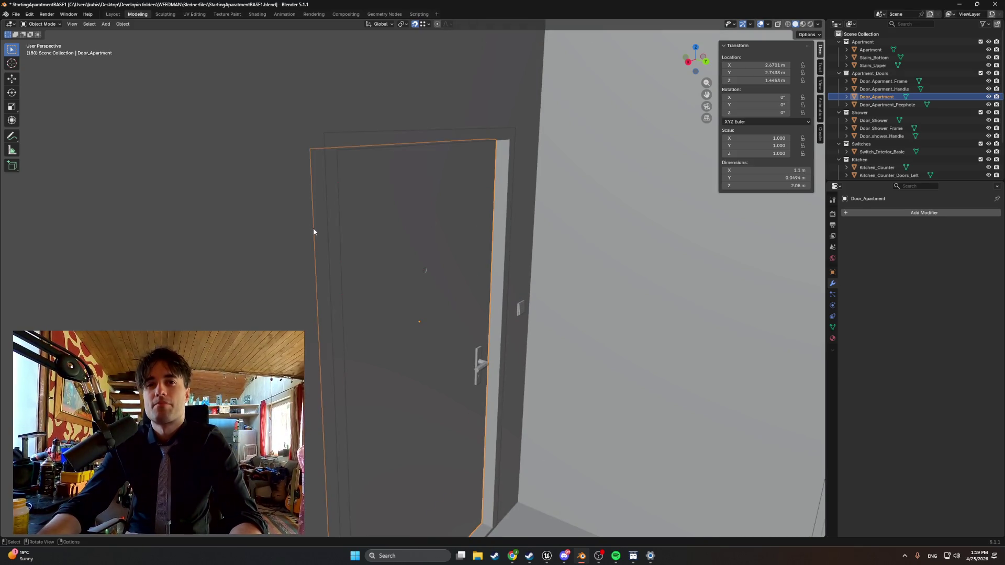
- Save the apartment blend file, then browse the StartingApartment folders and cancel
left_click(15, 13)
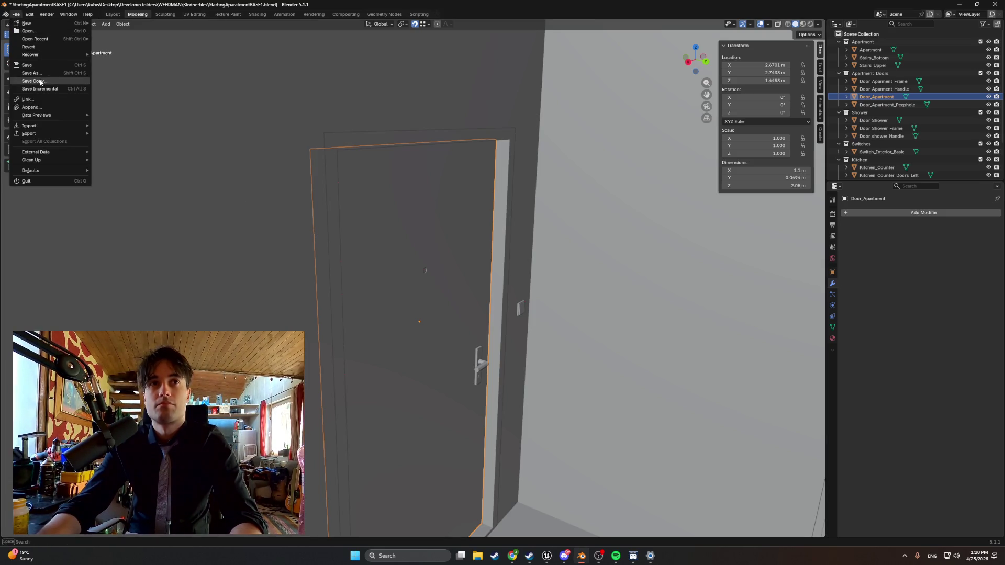
left_click(27, 65)
left_click(16, 14)
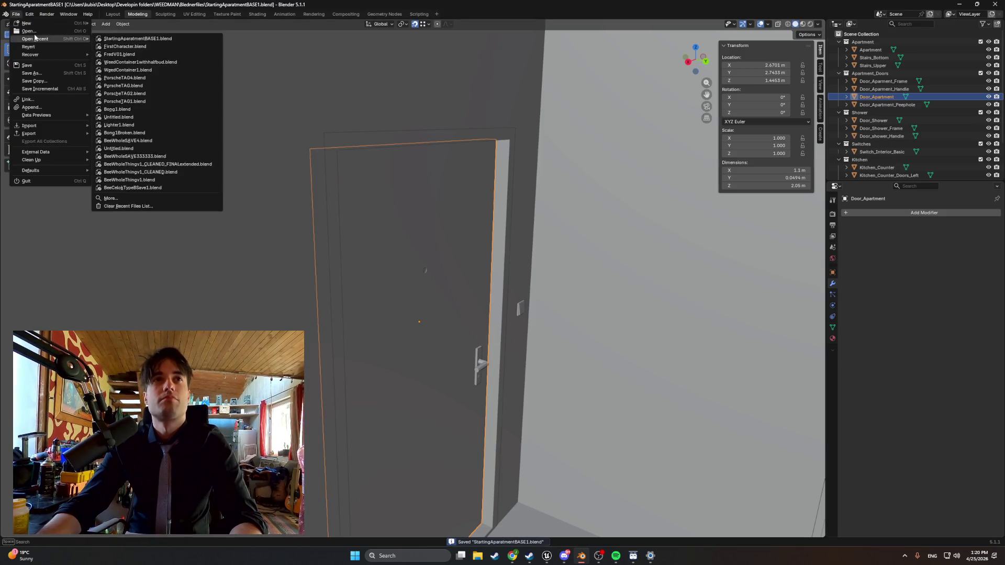
left_click(28, 31)
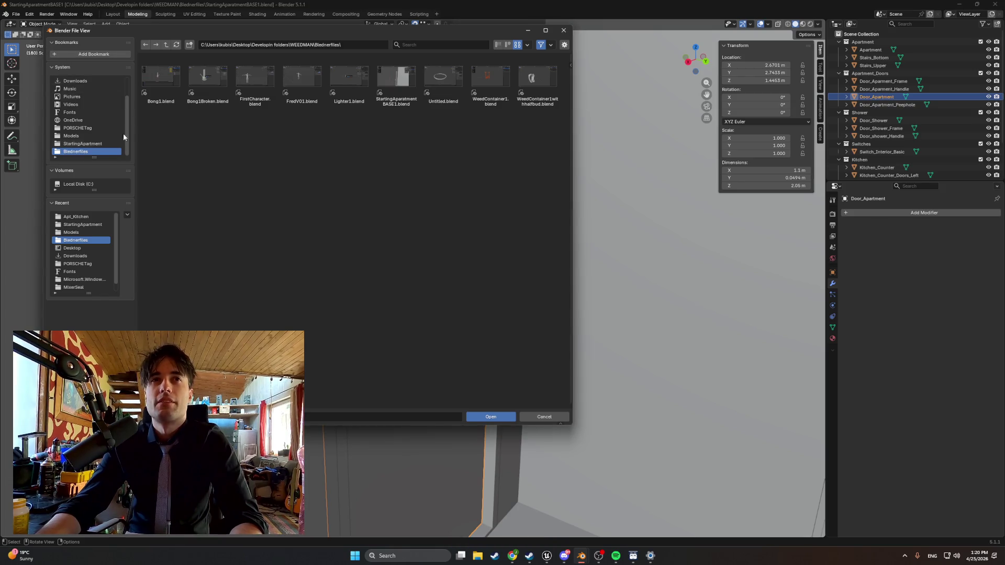
left_click(97, 224)
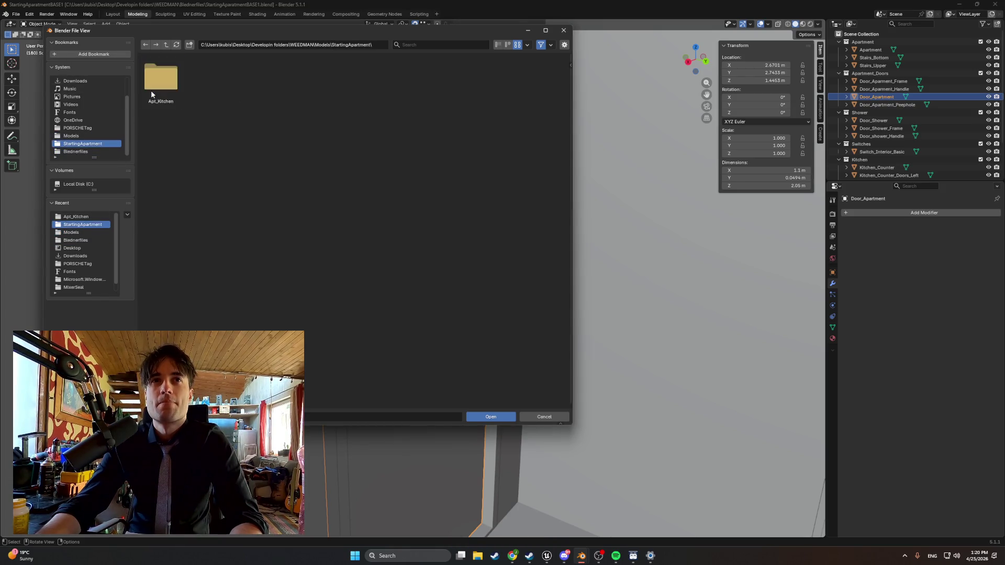
left_click(161, 88)
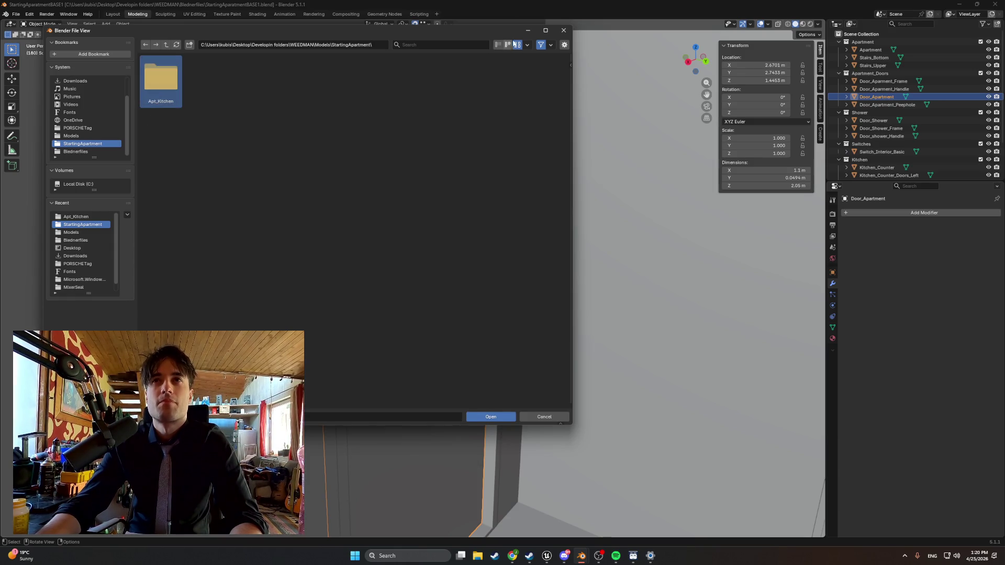
left_click(563, 30)
- Start a new General scene and delete its default cube
left_click(16, 15)
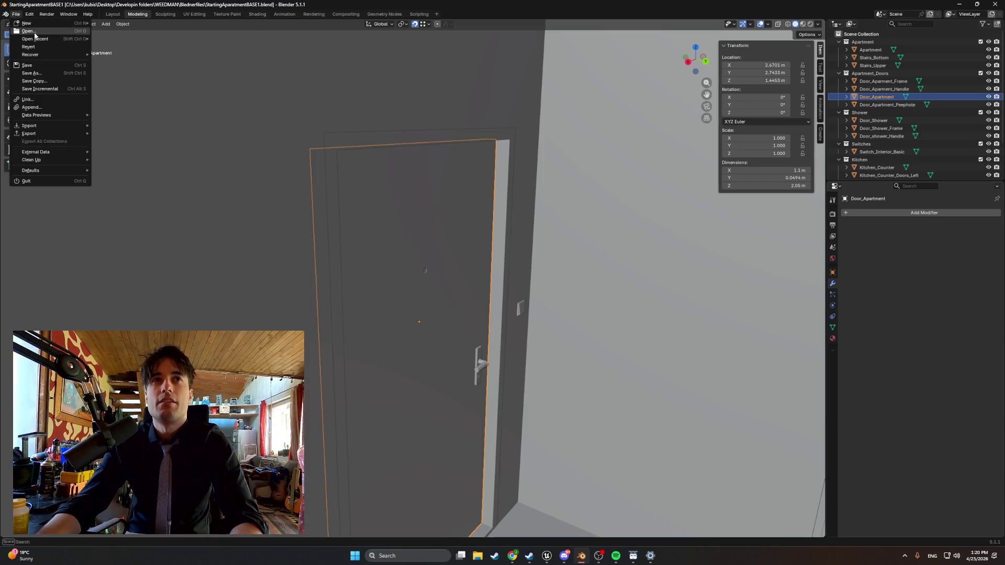
left_click(29, 31)
left_click(564, 26)
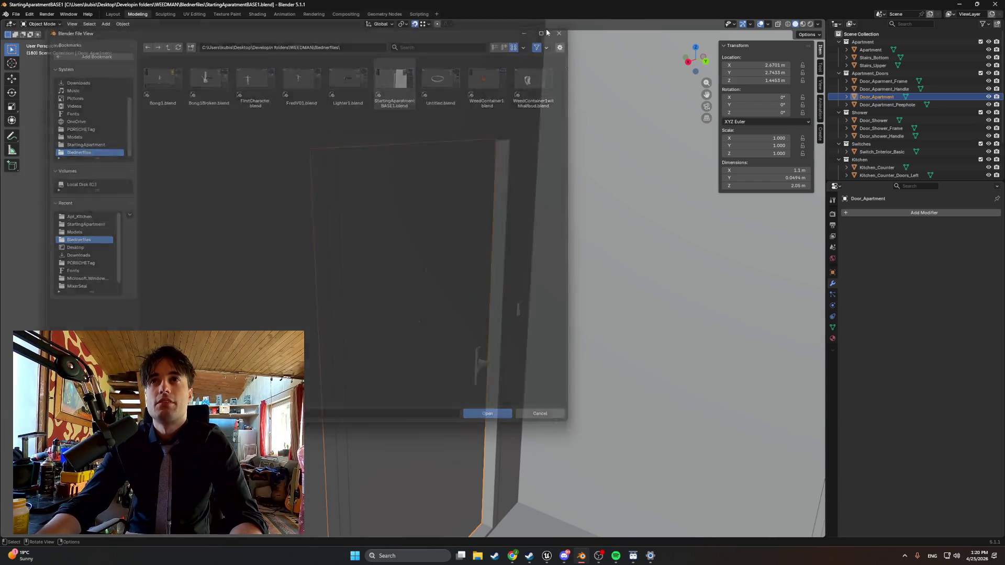
left_click(16, 14)
mouse_move(24, 25)
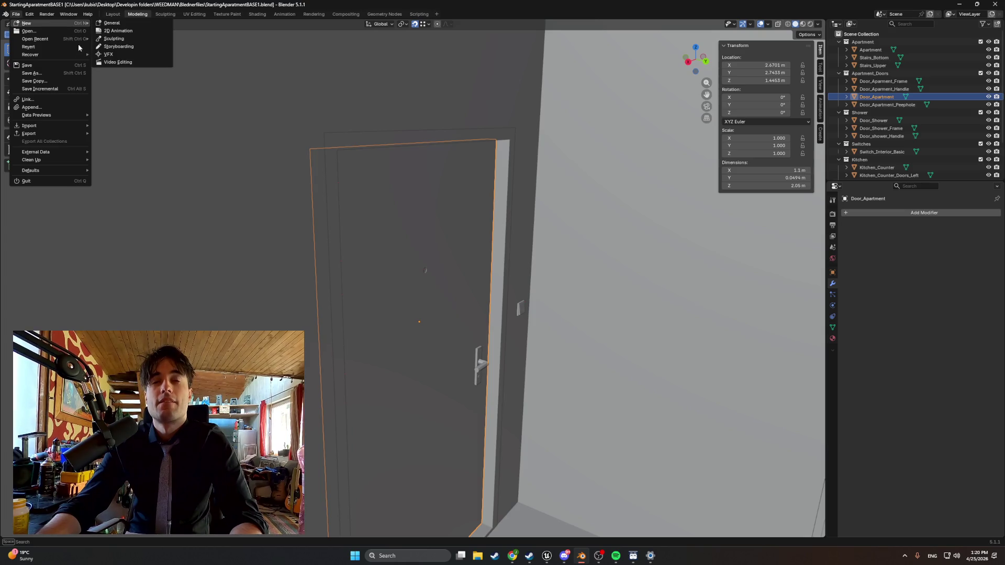
left_click(112, 23)
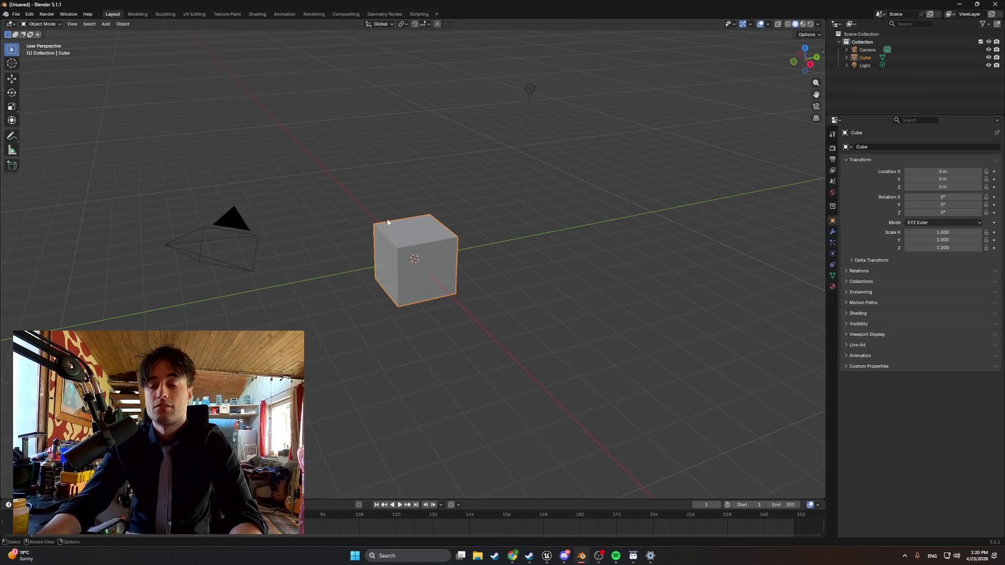
key("Delete")
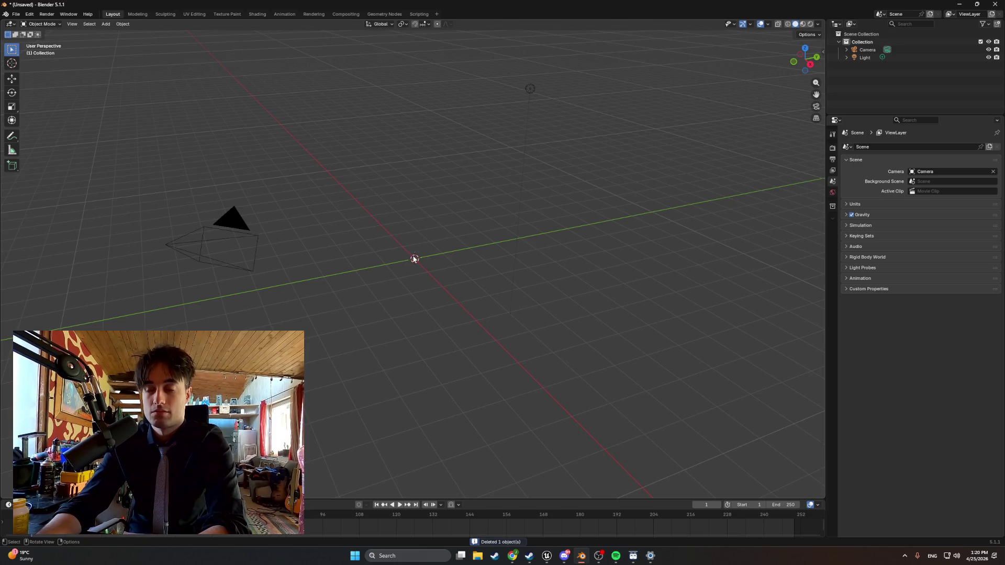
- Reopen StartingApartmentBASE1.blend, discarding the blank scene, and orbit to see both doors
left_click(16, 14)
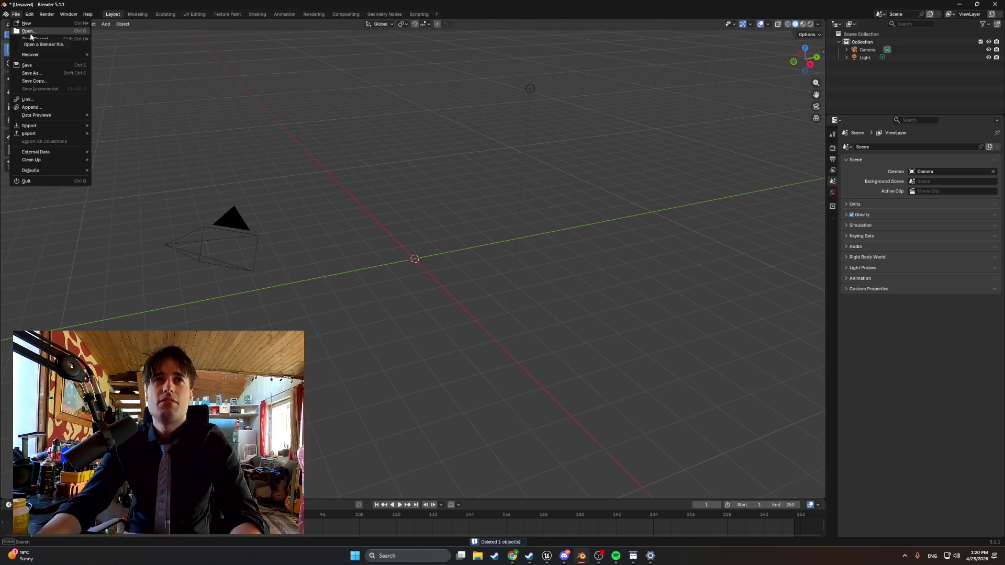
left_click(31, 32)
left_click(507, 288)
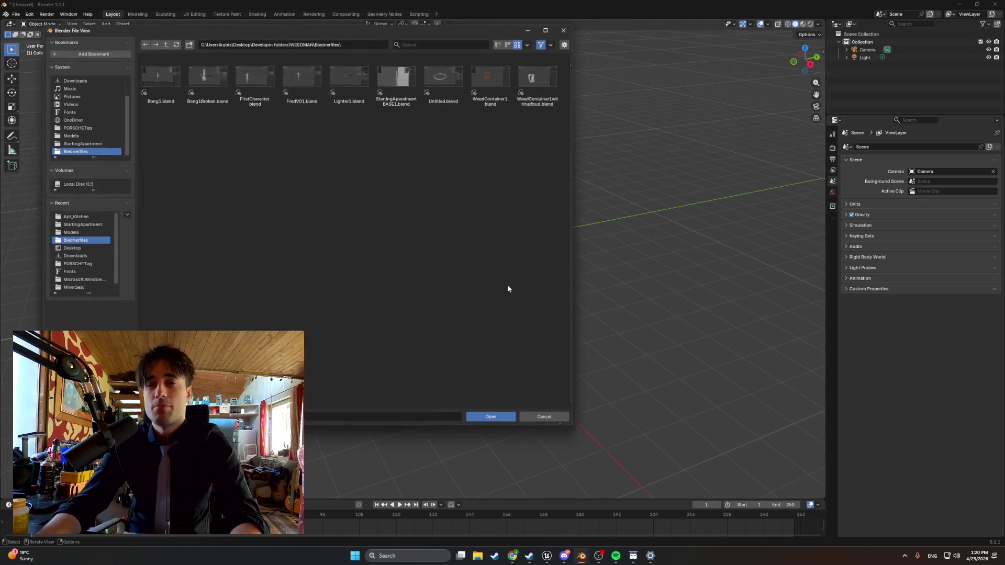
double_click(383, 79)
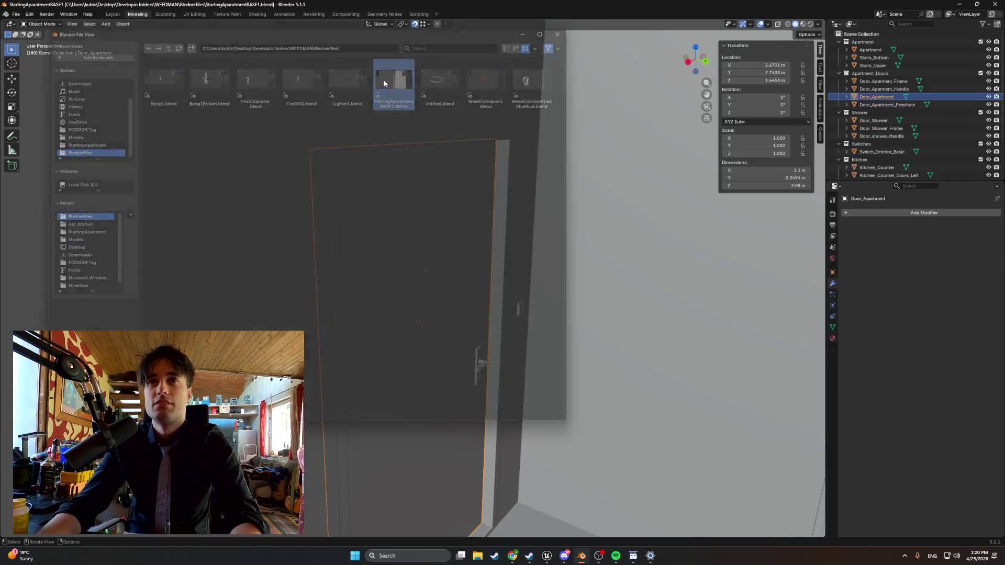
scroll(278, 191, "down", 2)
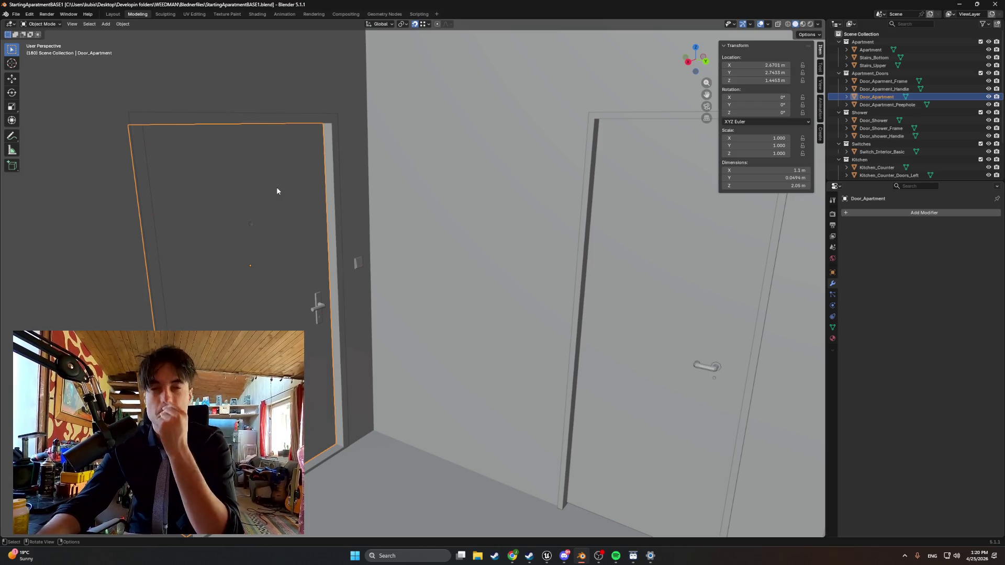
mouse_move(277, 191)
left_mouse_down()
mouse_move(351, 220)
mouse_move(324, 224)
left_mouse_up()
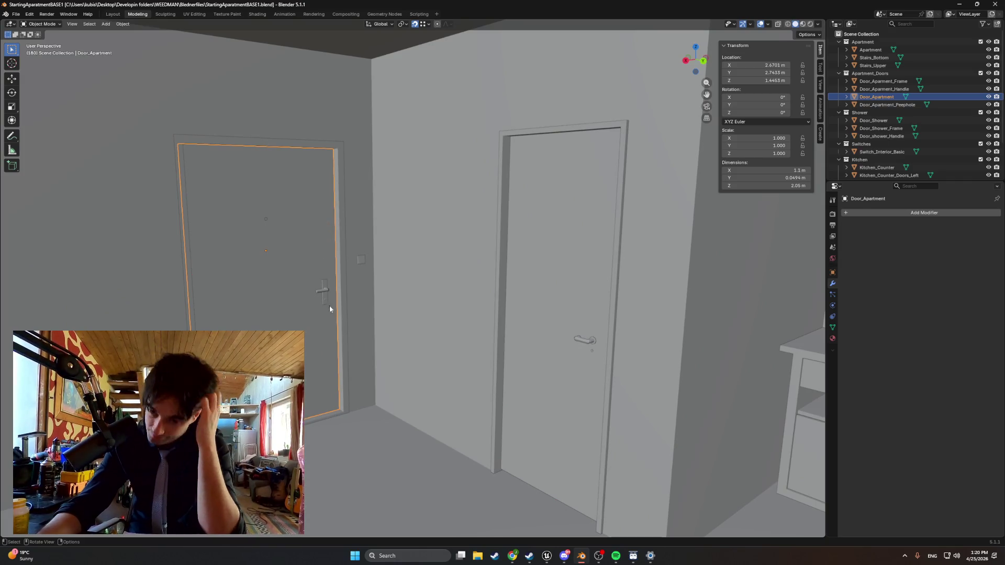
- Walk the view toward the doors and frame Door_Apartment front-on with numpad period
key("shift+grave")
key("w")
key("alt+Tab")
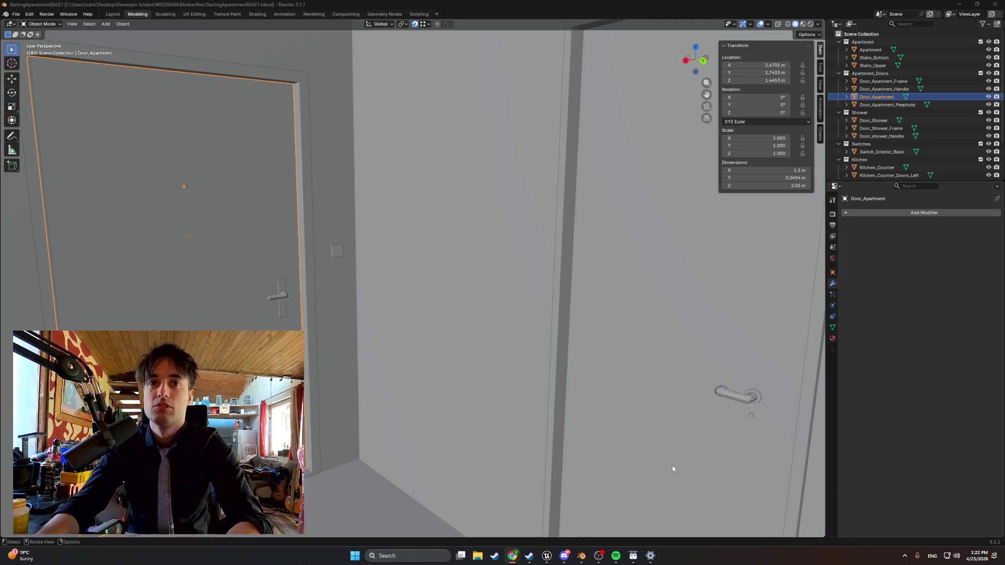
left_click_drag(672, 465, 334, 330)
key("KP_Decimal")
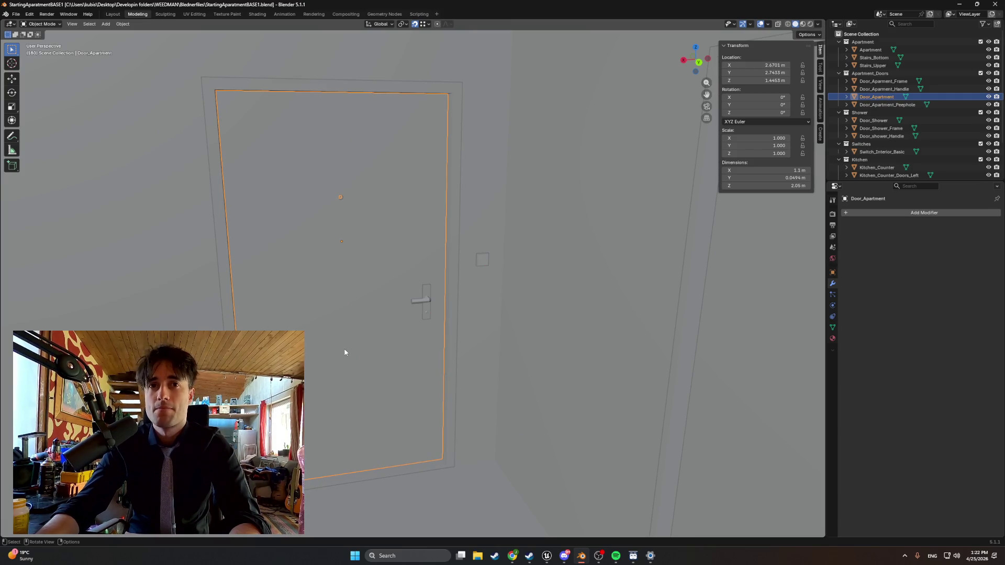
left_click_drag(346, 352, 340, 352)
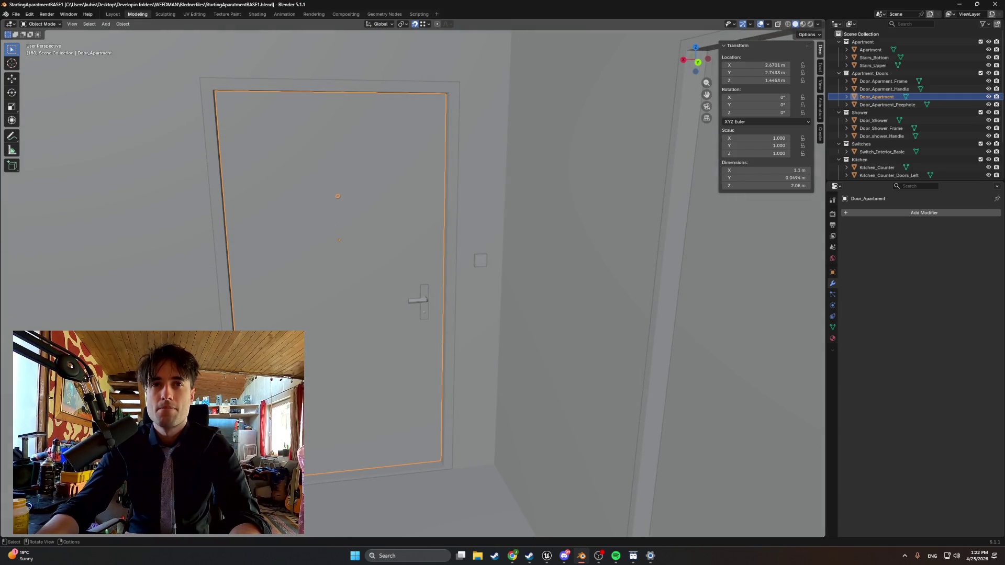
key("Tab")
- In vertex select mode, snap the 3D cursor to the door's bottom corner vertex, then exit Edit Mode
left_click(230, 305)
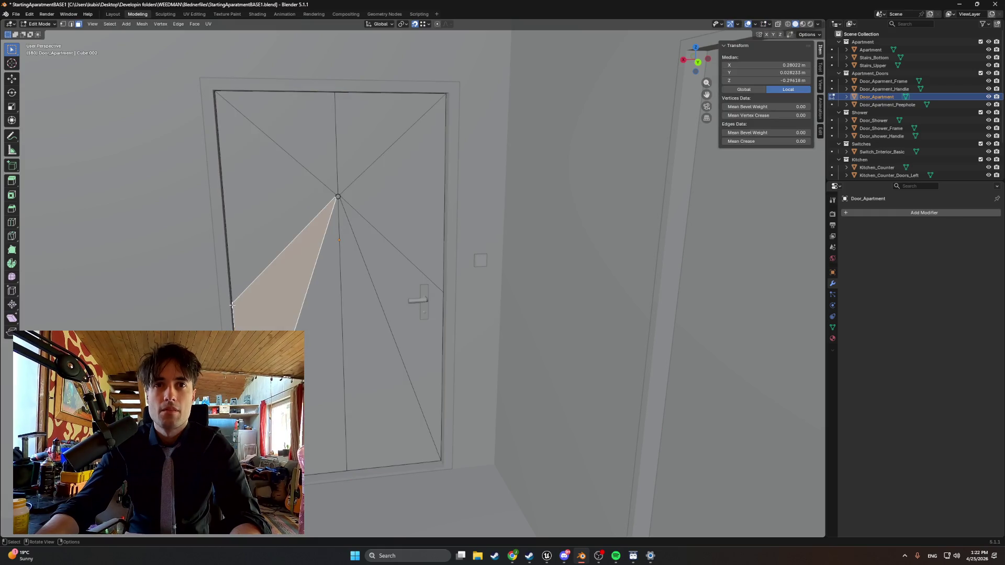
scroll(231, 305, "up", 3)
key("ctrl+Tab")
left_click(114, 284)
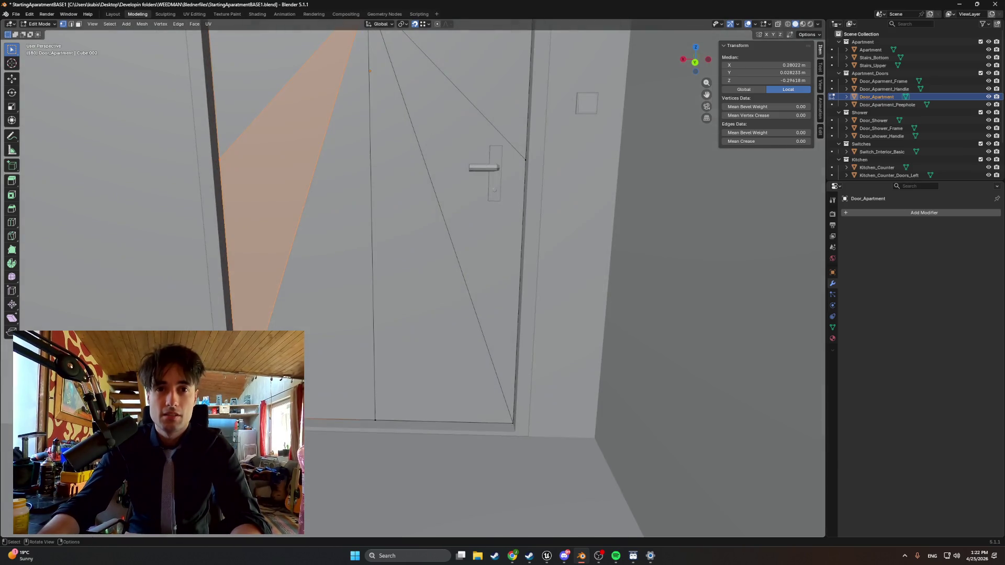
left_click(238, 420)
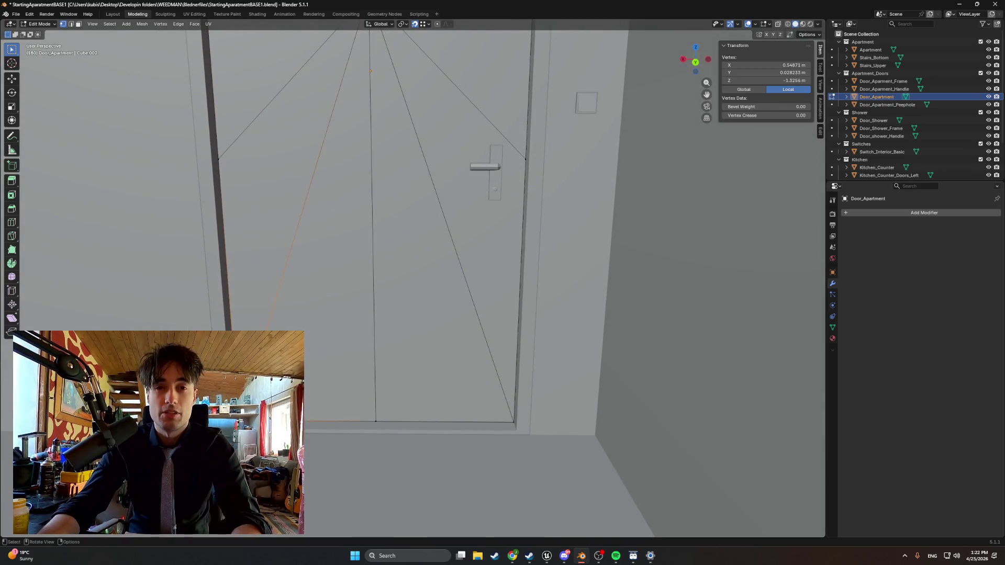
key("shift+s")
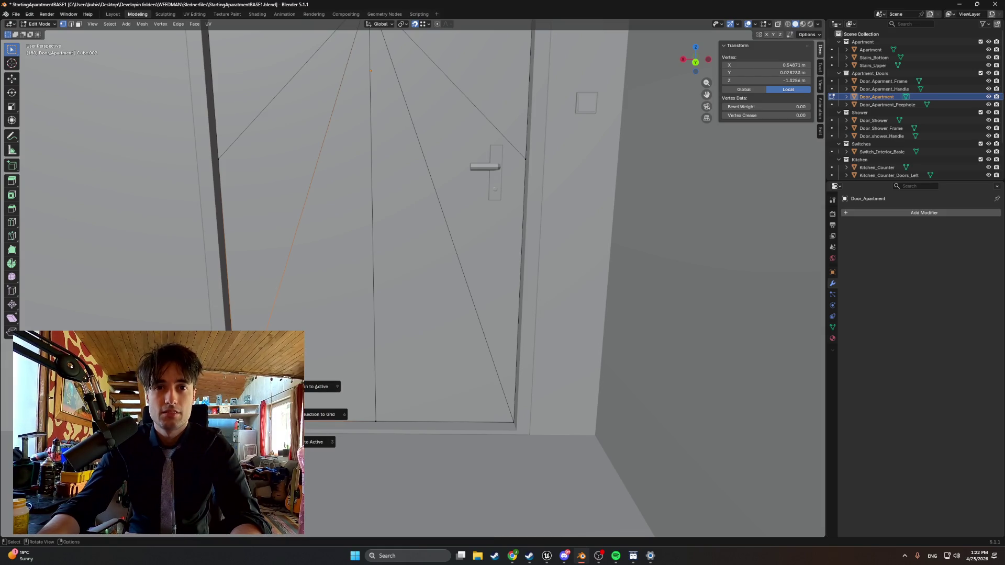
key("Escape")
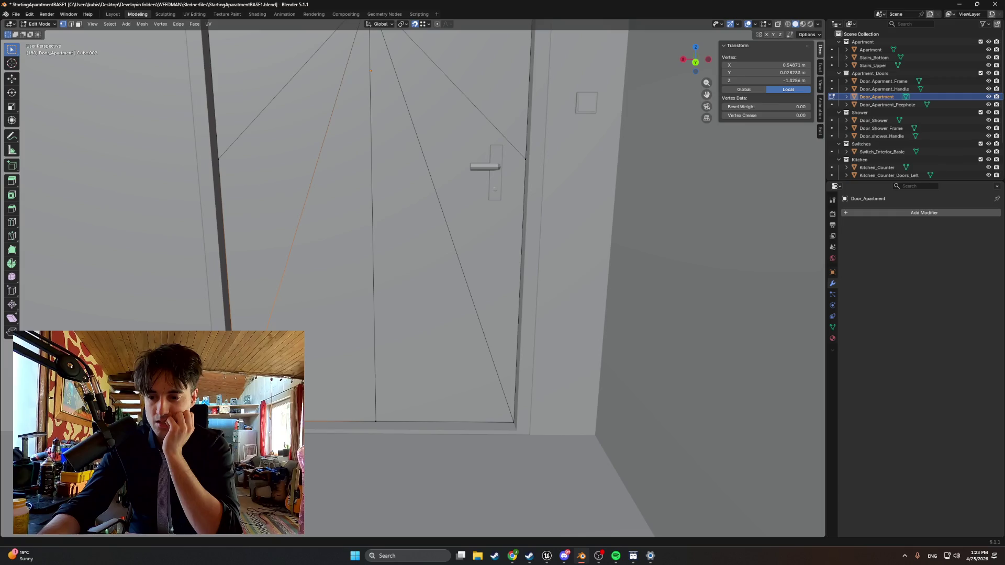
scroll(394, 425, "down", 1)
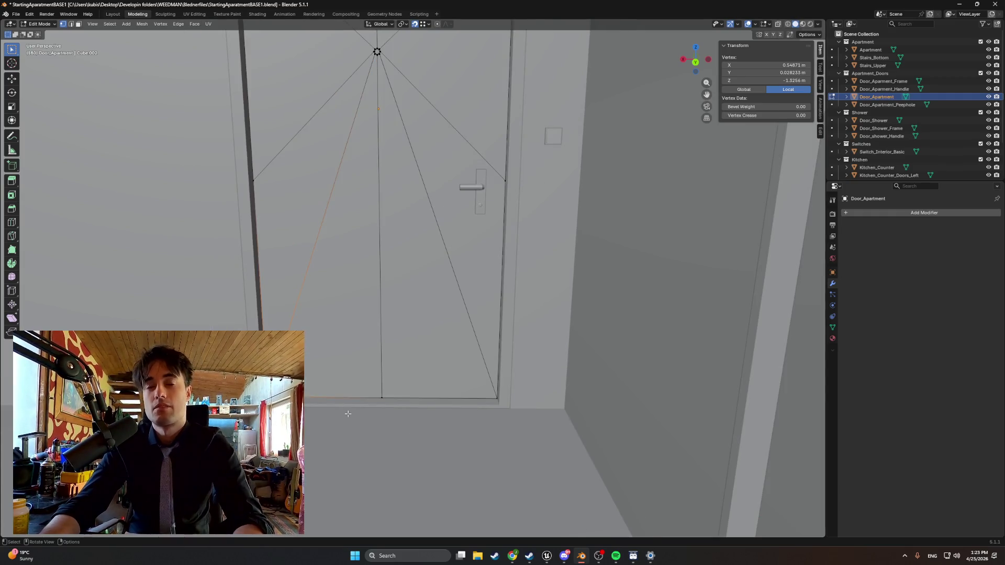
scroll(348, 414, "up", 1)
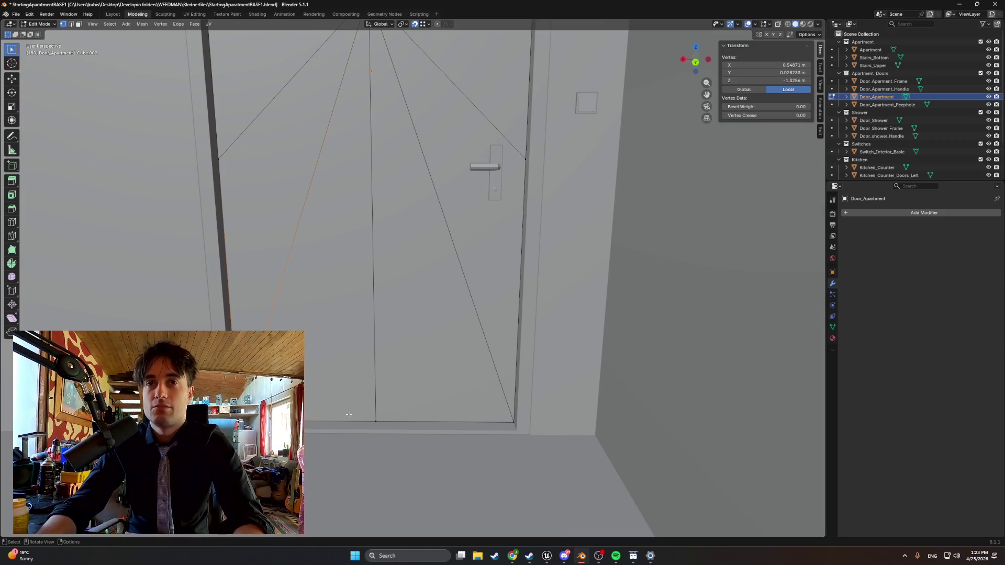
key("Tab")
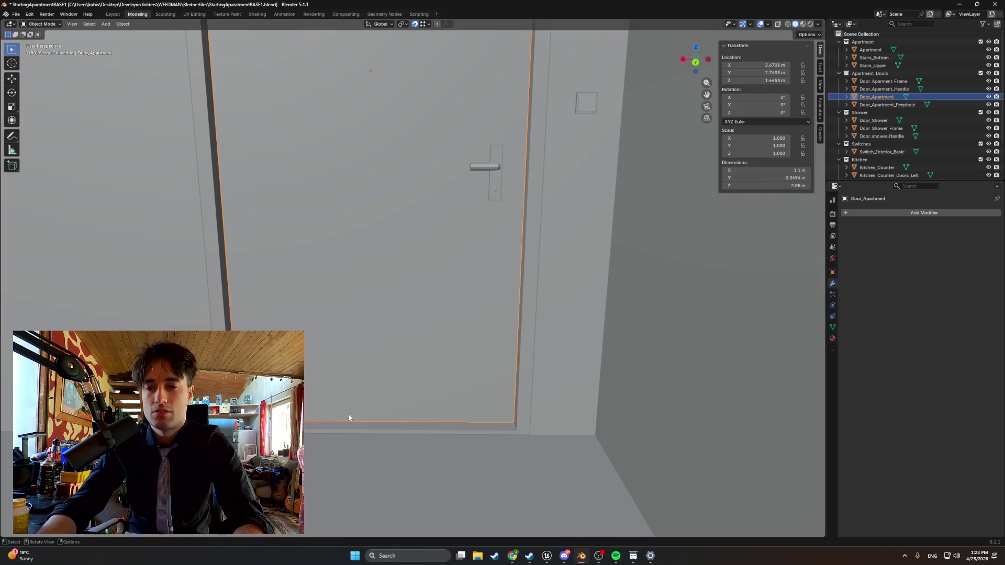
- Set Door_Apartment's origin to the 3D cursor, placing it at 3.2188, 2.7716, 0.1197 m
right_click(331, 412)
mouse_move(316, 406)
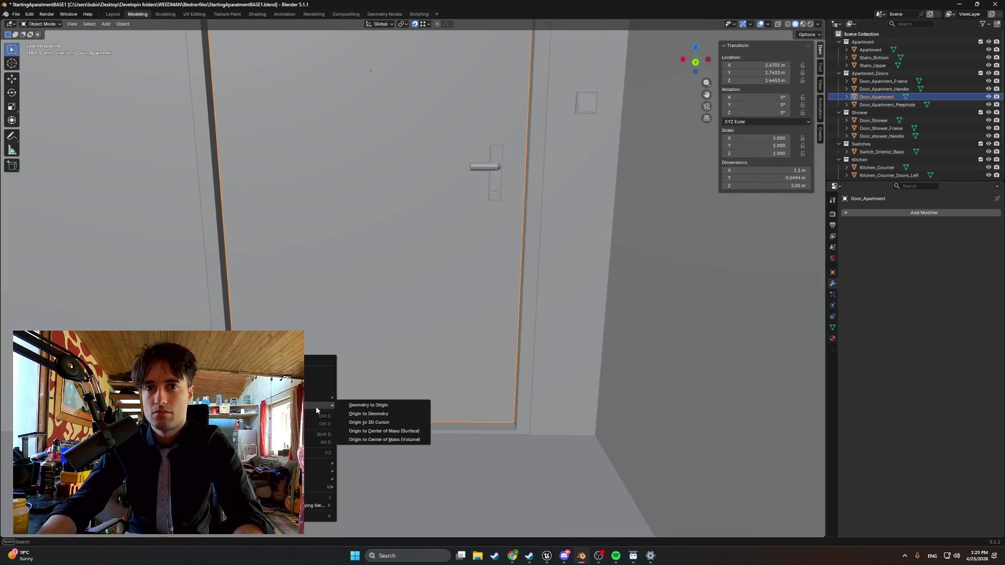
left_click(353, 422)
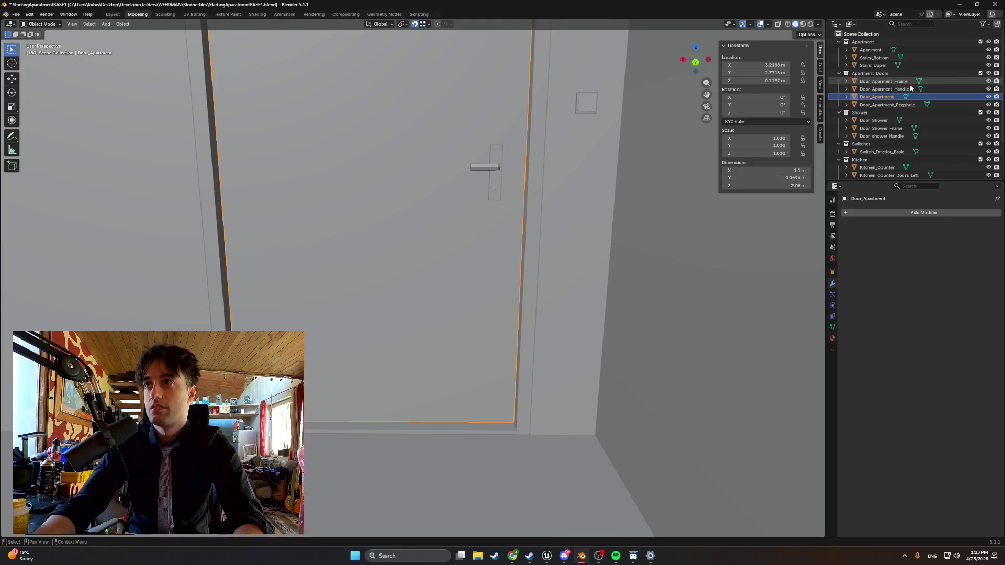
- Hide the door frame, handle and peephole in the outliner, keeping the door visible
left_click(988, 81)
left_click(989, 97)
left_click(989, 97)
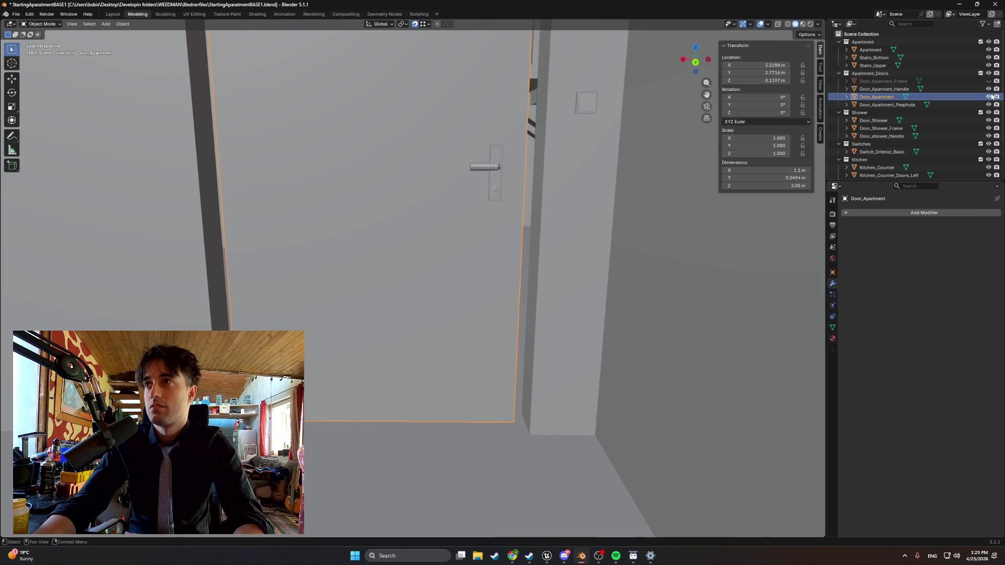
left_click(988, 89)
left_click(988, 105)
- Exclude the Shower, Switches, Kitchen, Apartment_Doors and Apartment collections
left_click(979, 113)
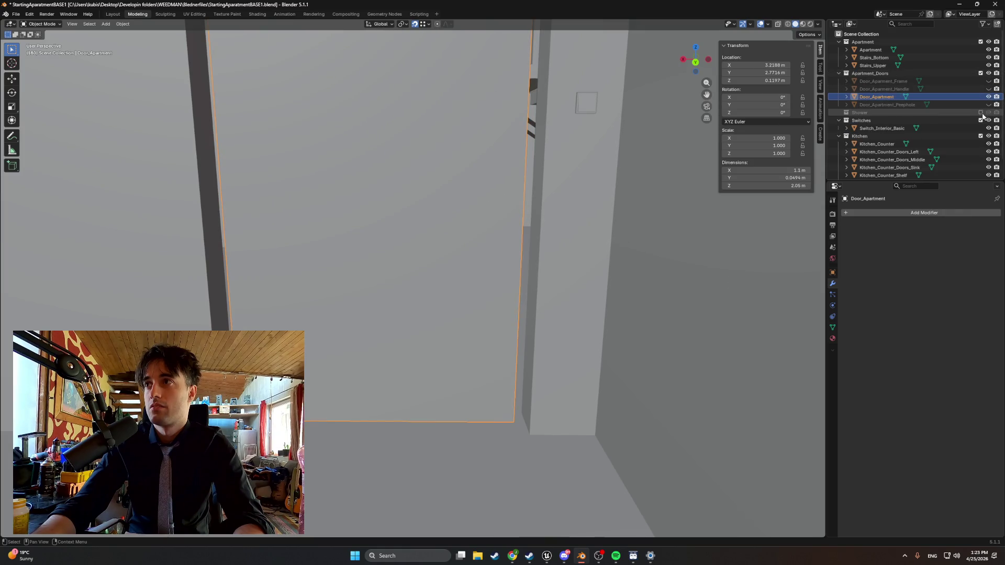
left_click(980, 121)
left_click(980, 128)
left_click(980, 74)
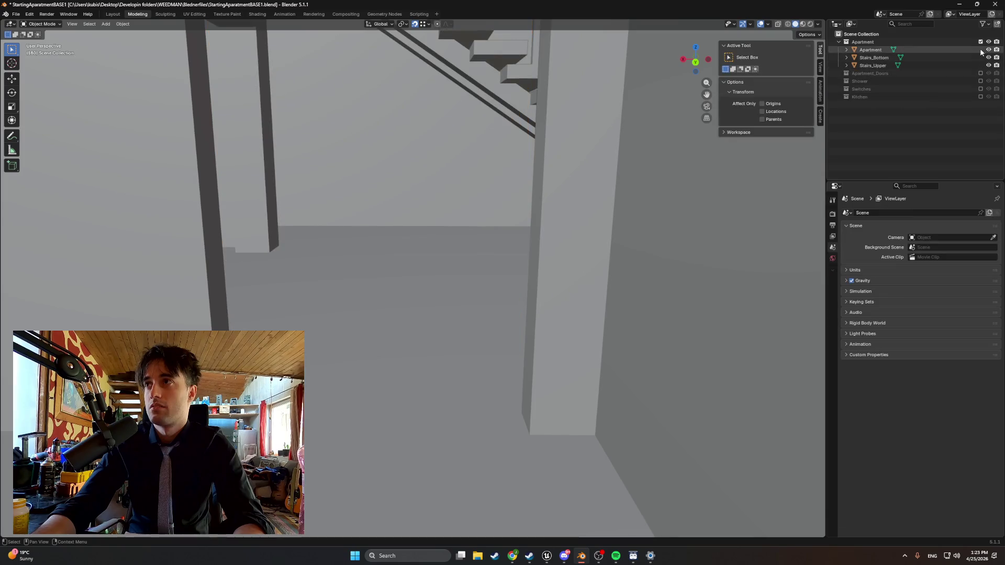
left_click(980, 42)
- Re-enable Apartment_Doors and show the handle, keeping the frame and peephole hidden
left_click(980, 50)
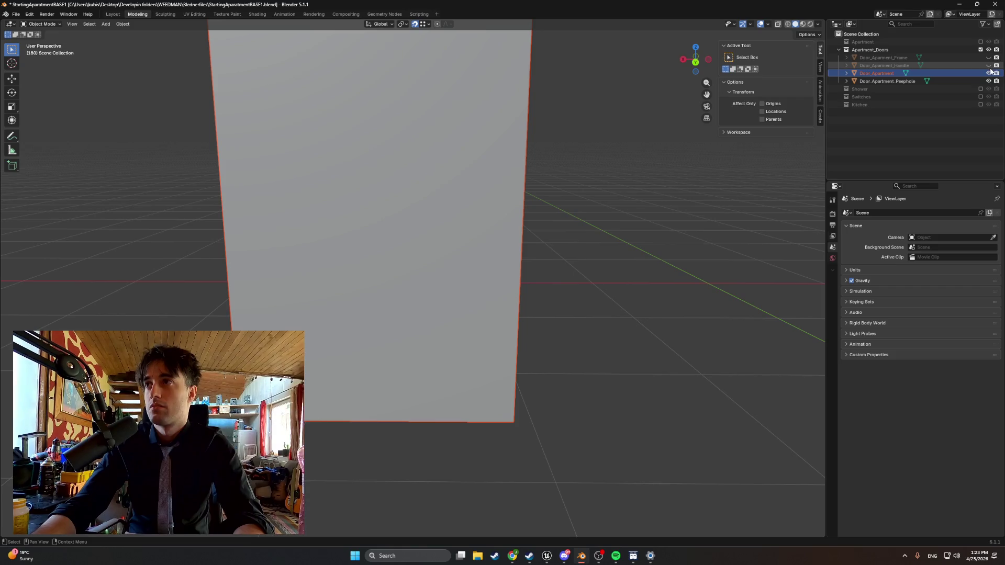
left_click(989, 65)
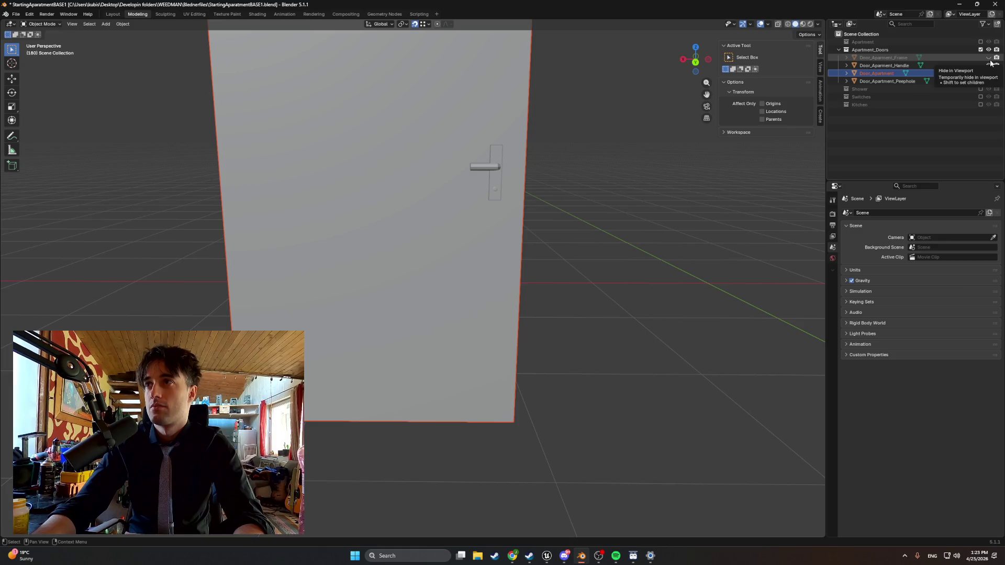
left_click(988, 57)
left_click(988, 57)
left_click(989, 81)
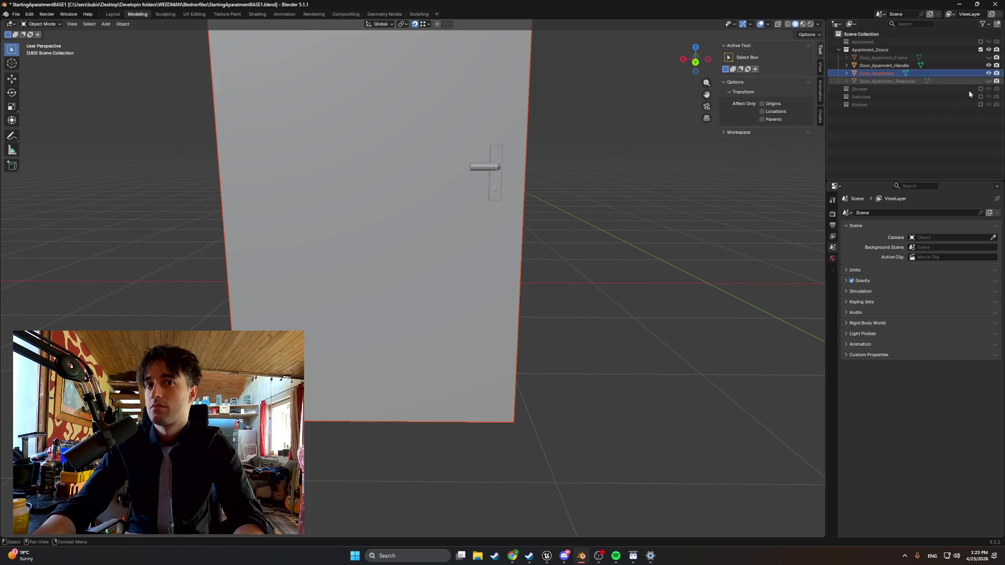
mouse_move(432, 258)
left_mouse_down()
mouse_move(333, 257)
mouse_move(395, 259)
mouse_move(451, 240)
left_mouse_up()
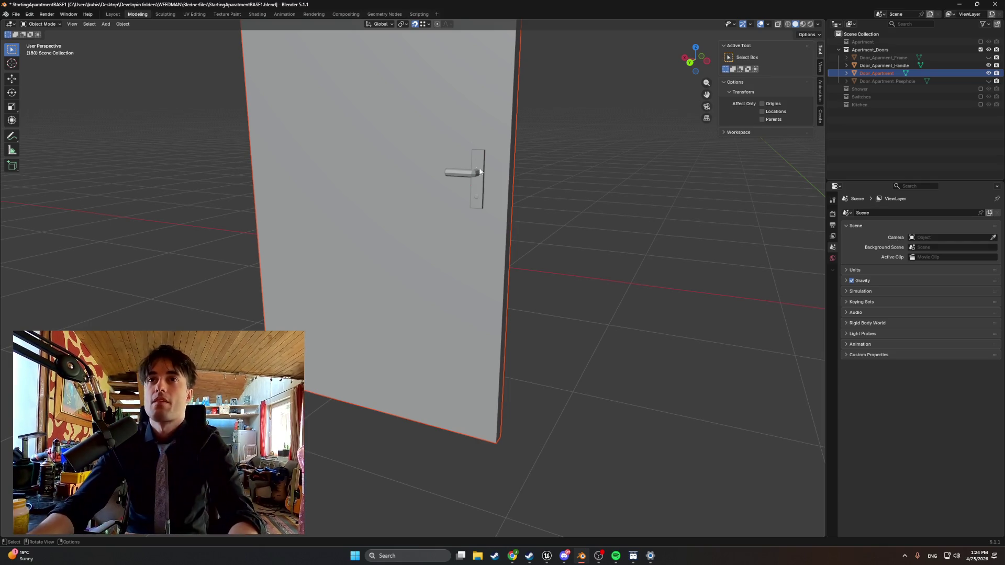
- Set the door handle's origin to the 3D cursor at 3.2188, 2.7716, 0.1197 m
left_click(479, 185)
left_click_drag(477, 184, 486, 187)
left_click_drag(370, 269, 313, 310)
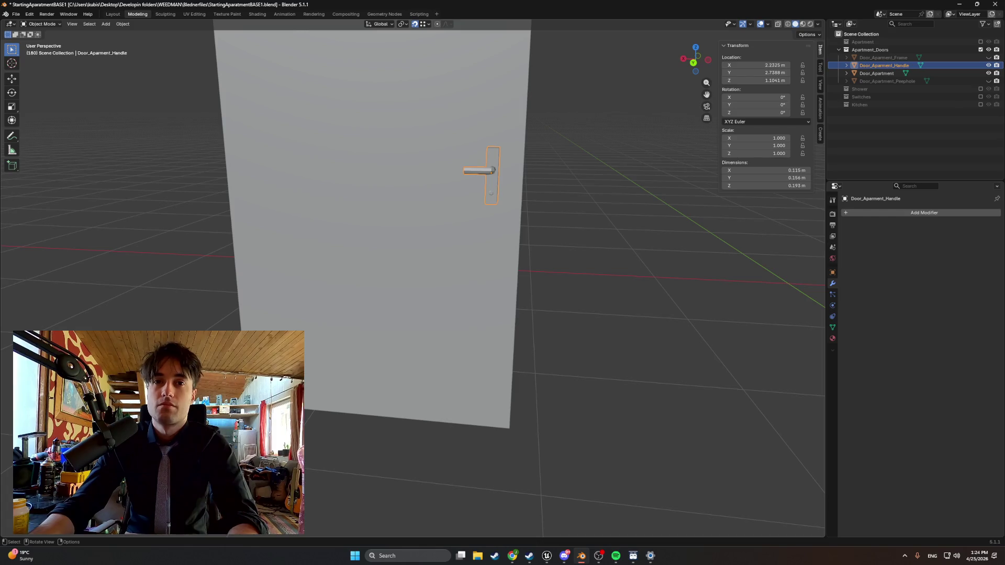
key("ctrl+shift+alt+c")
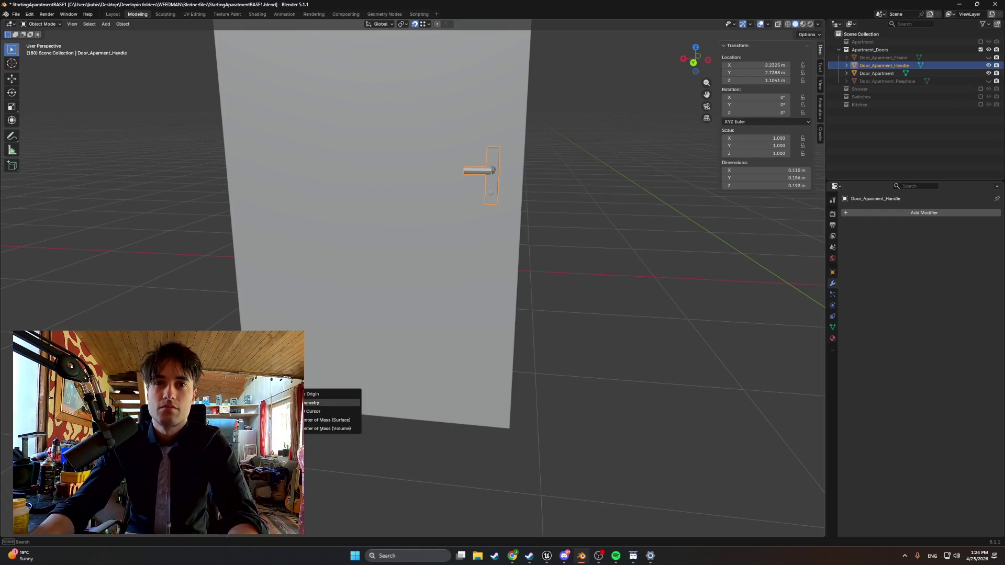
left_click(325, 411)
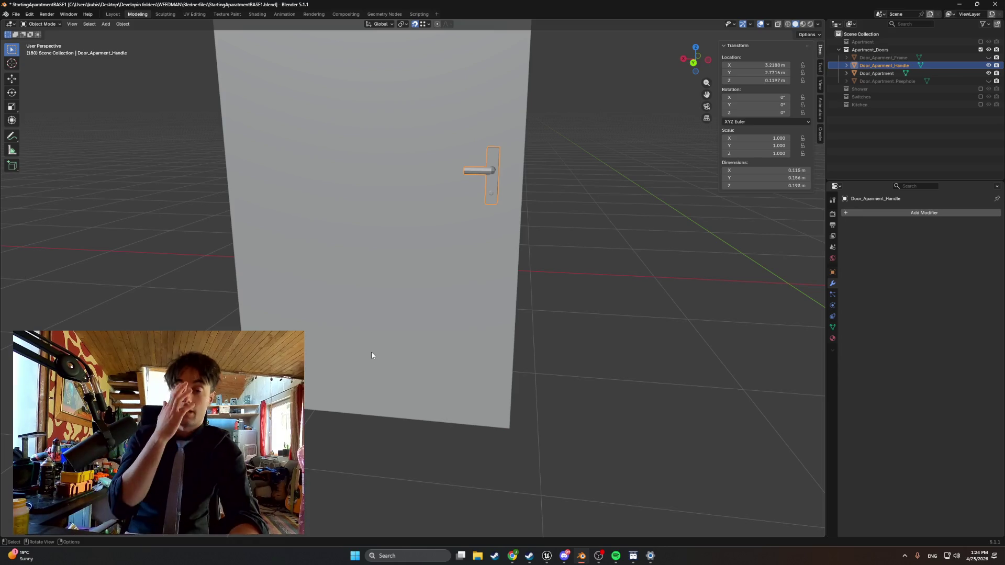
- Select the handle together with Door_Apartment in the outliner
left_click(637, 225)
left_click(883, 65)
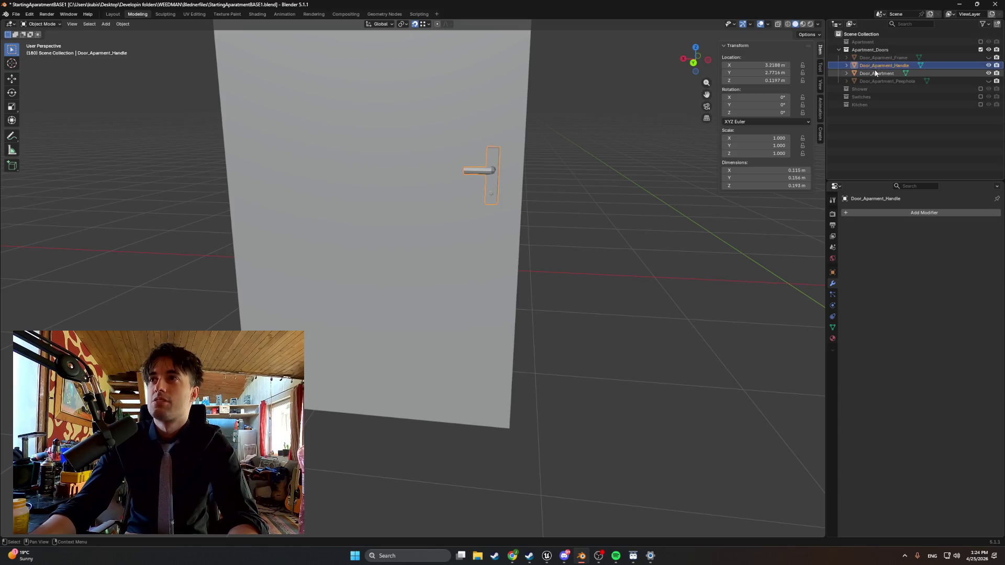
left_click(875, 74, "shift")
left_click(15, 13)
- Export the door and handle as FBX into Models/StartingApartment, overwriting the existing file
mouse_move(33, 133)
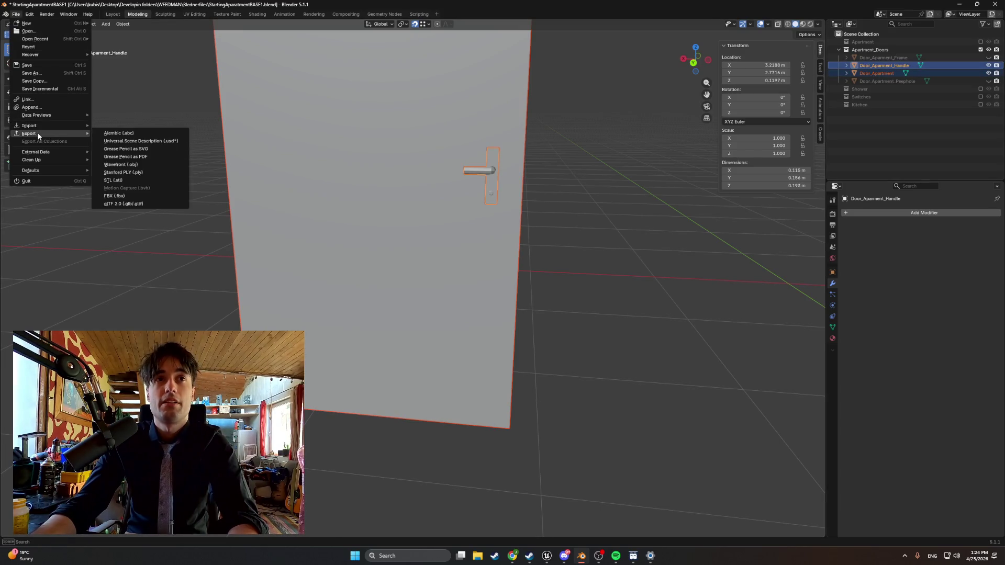
left_click(151, 197)
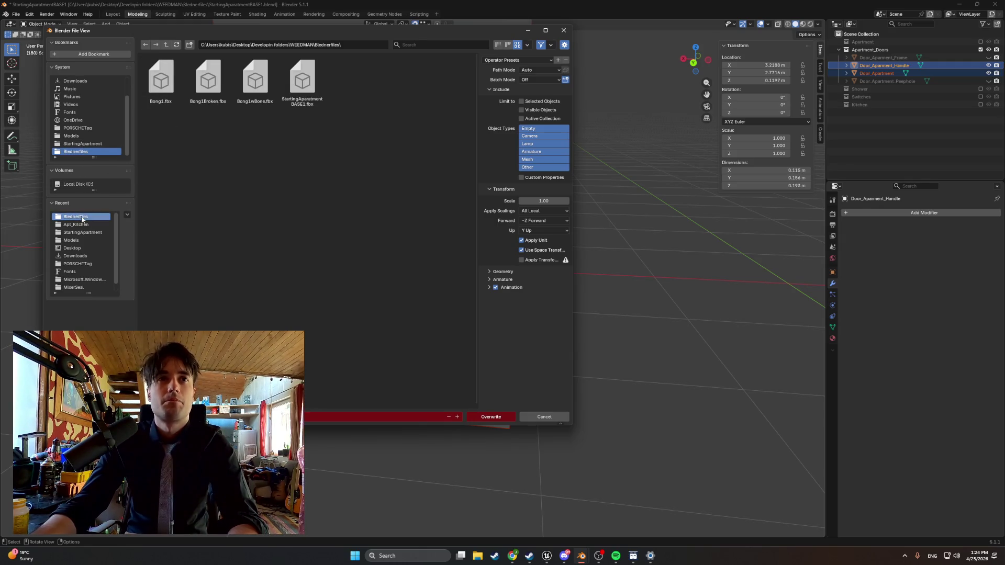
left_click(71, 239)
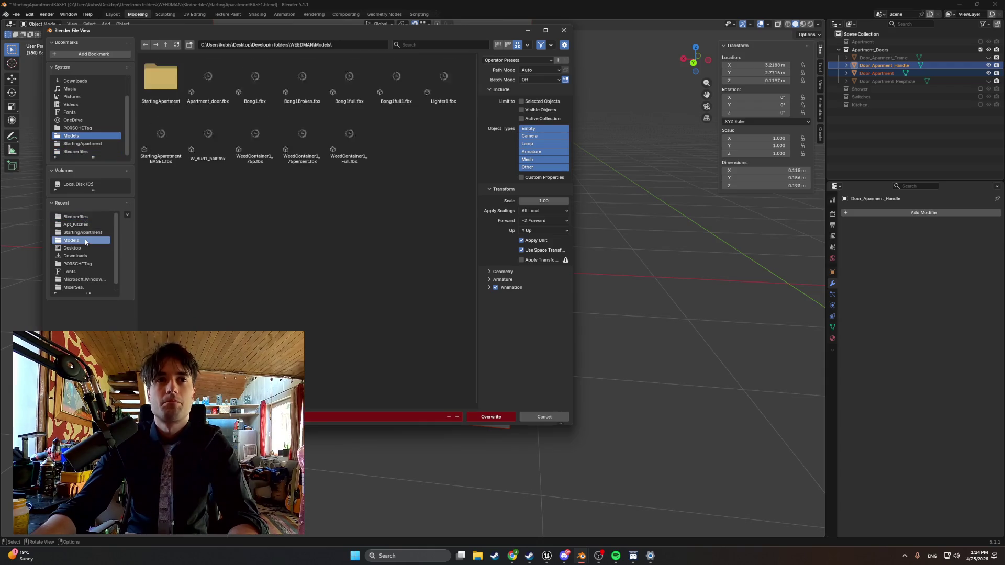
double_click(157, 92)
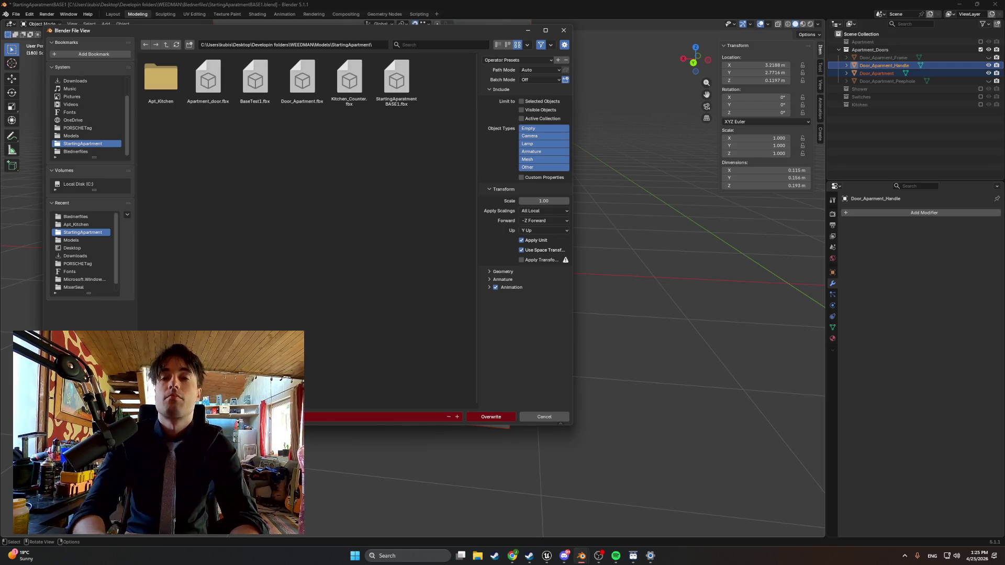
left_click(490, 417)
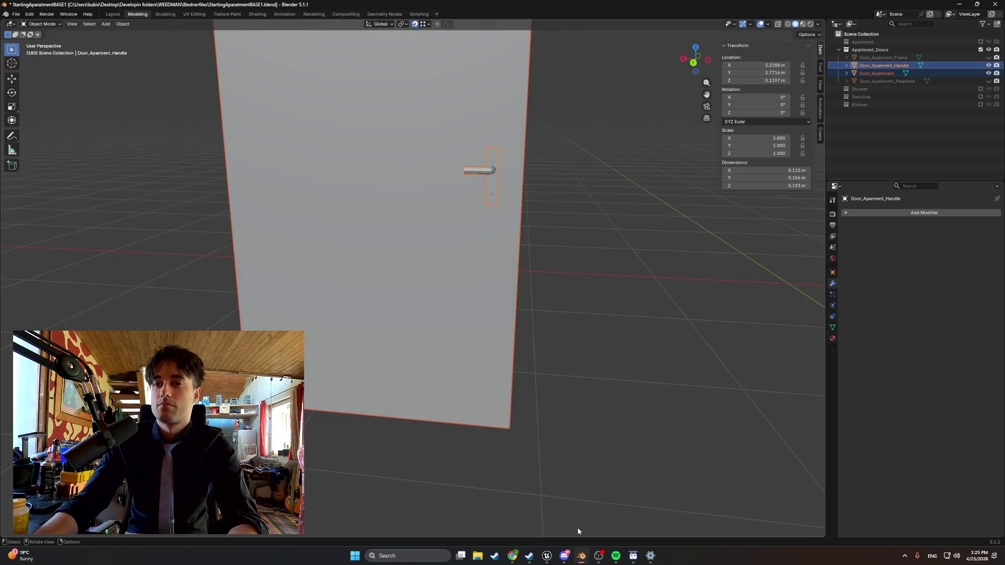
mouse_move(547, 555)
left_click(517, 515)
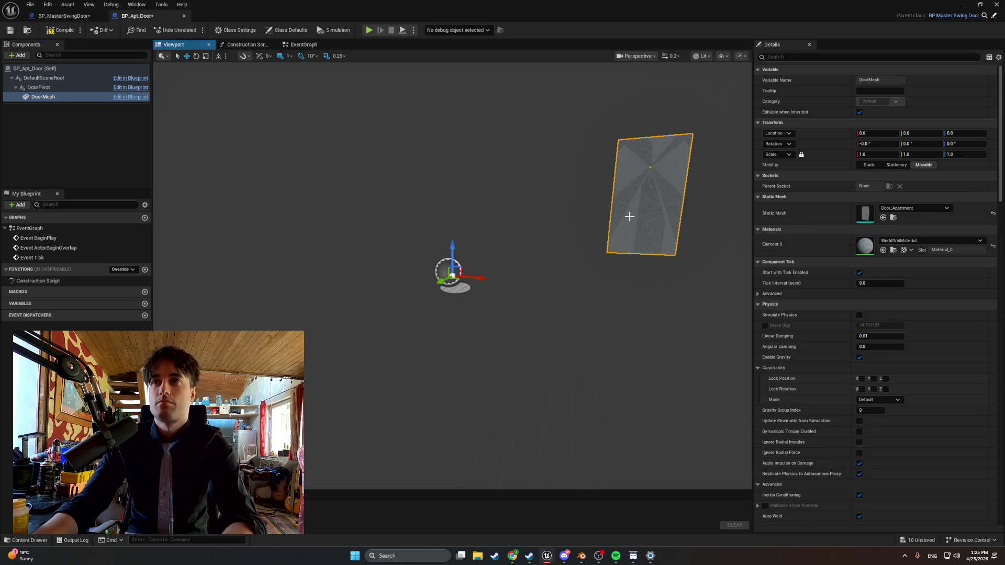
- Set BP_Apt_Door's DoorMesh static mesh to None and delete the door handle from the level
left_click(891, 207)
left_click(903, 253)
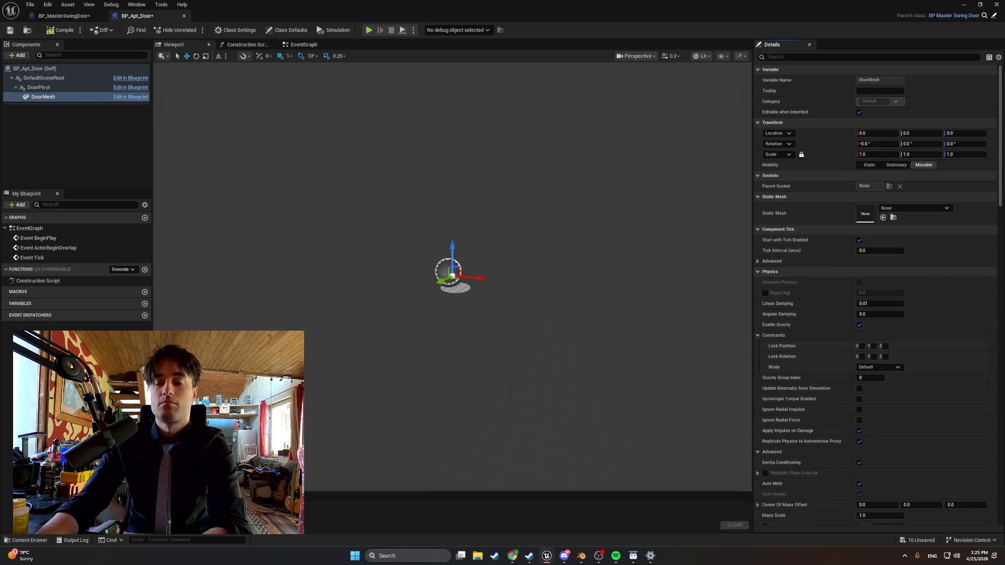
left_click(960, 6)
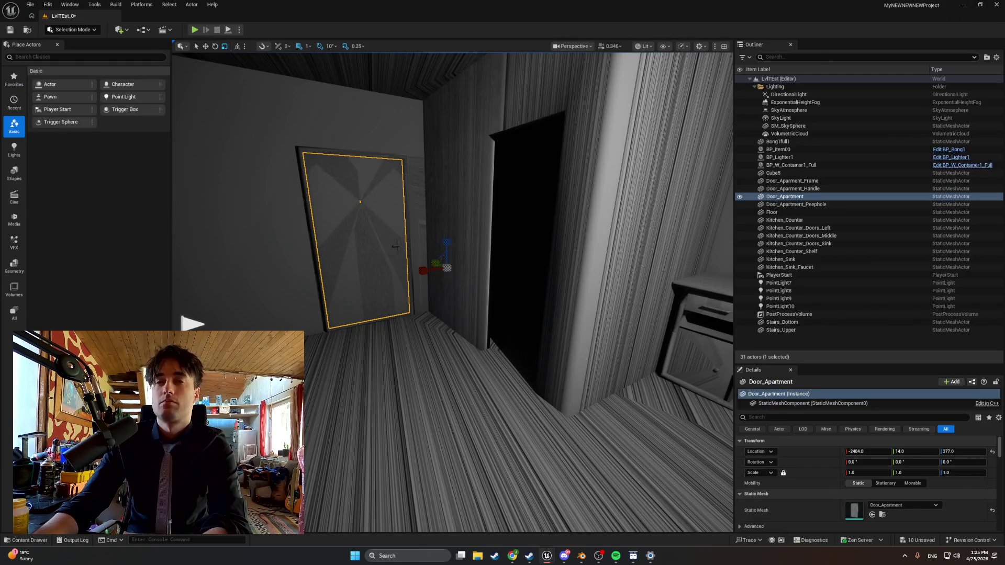
left_click(340, 215)
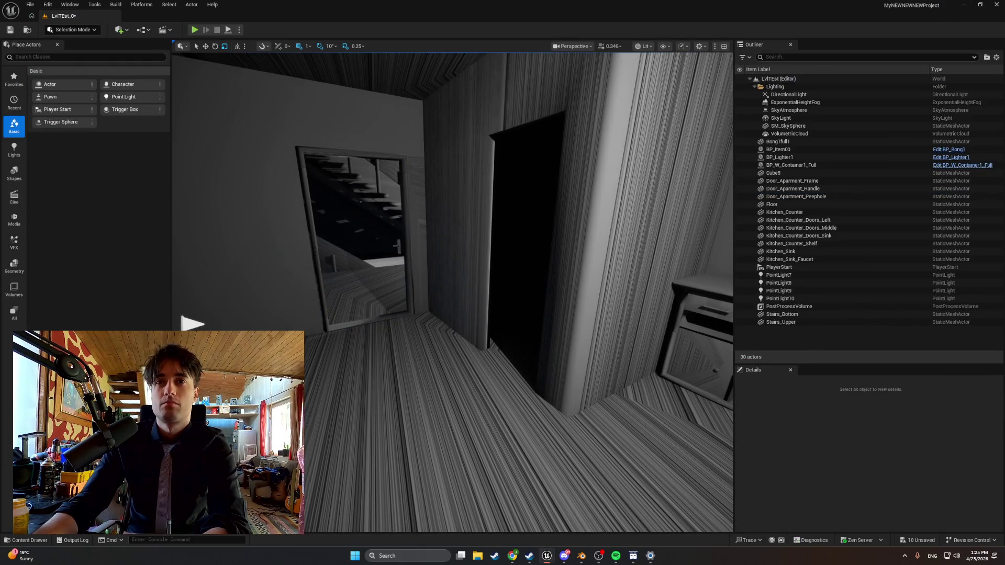
left_click(394, 249)
key("Delete")
- Force-delete Door_Apartment, a second door mesh and Door_Apartment_Peephole from the Apartment_Doors folder
key("ctrl+space")
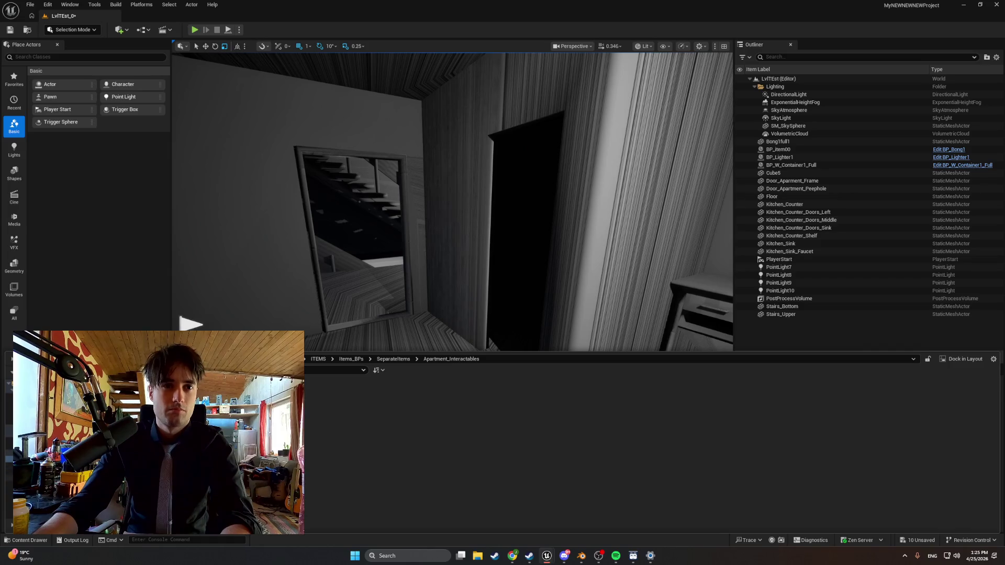
left_click(9, 477)
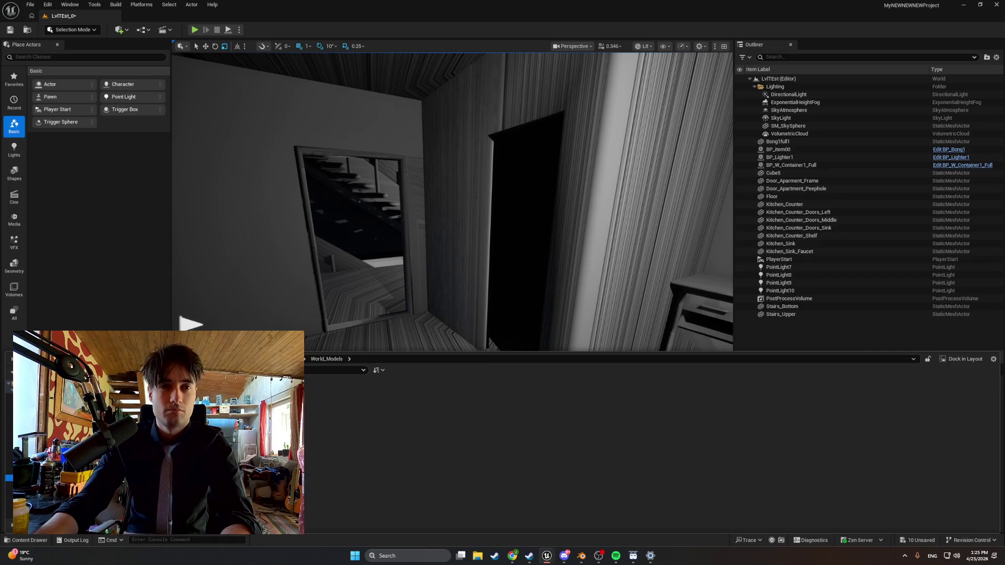
left_click(9, 484)
left_click(9, 491)
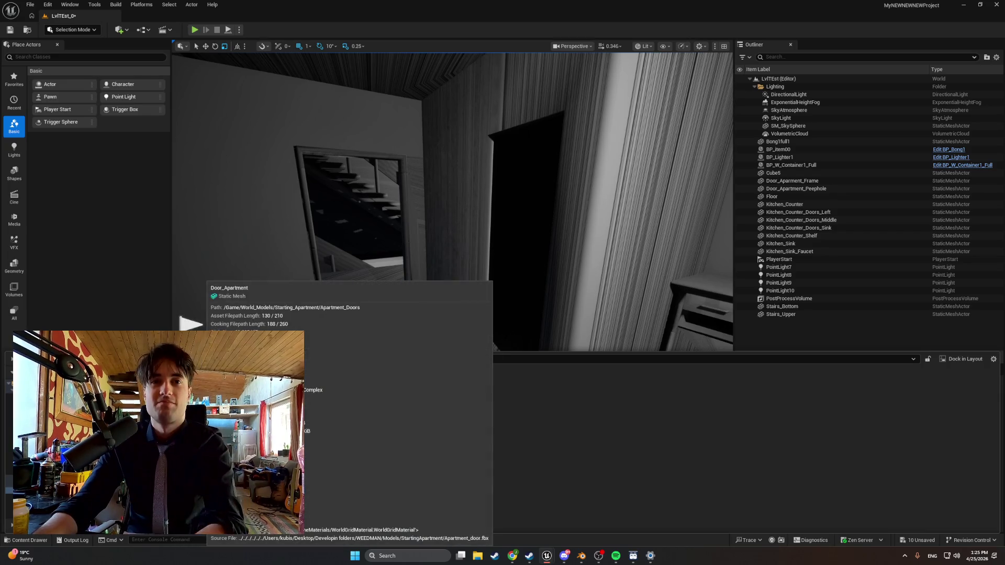
key("Delete")
left_click(492, 406)
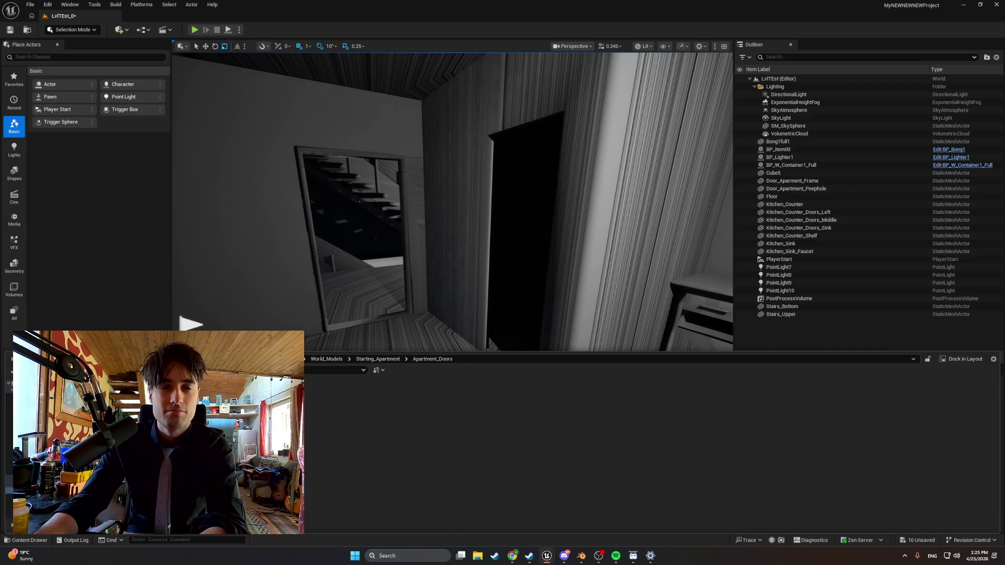
key("Delete")
left_click(491, 403)
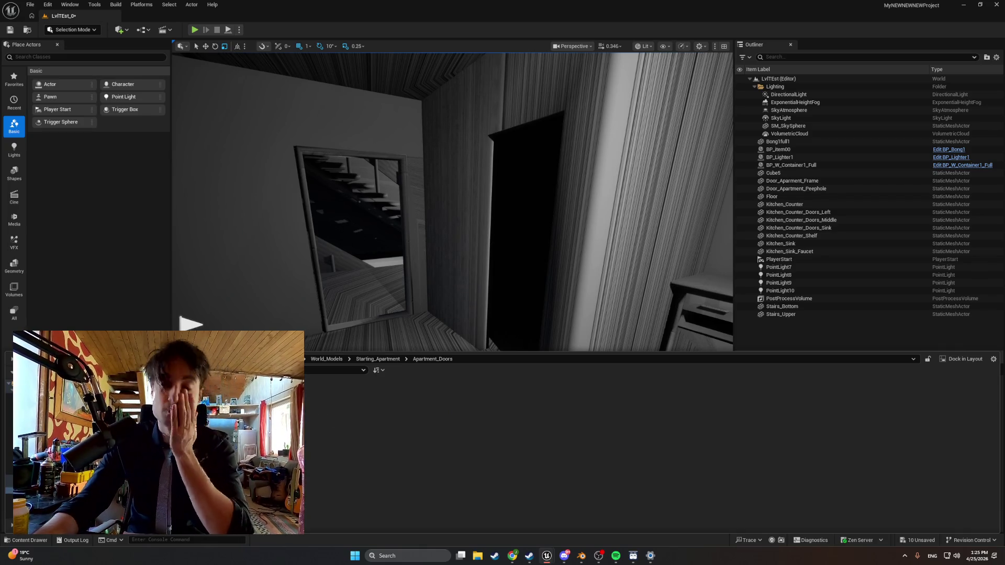
key("Delete")
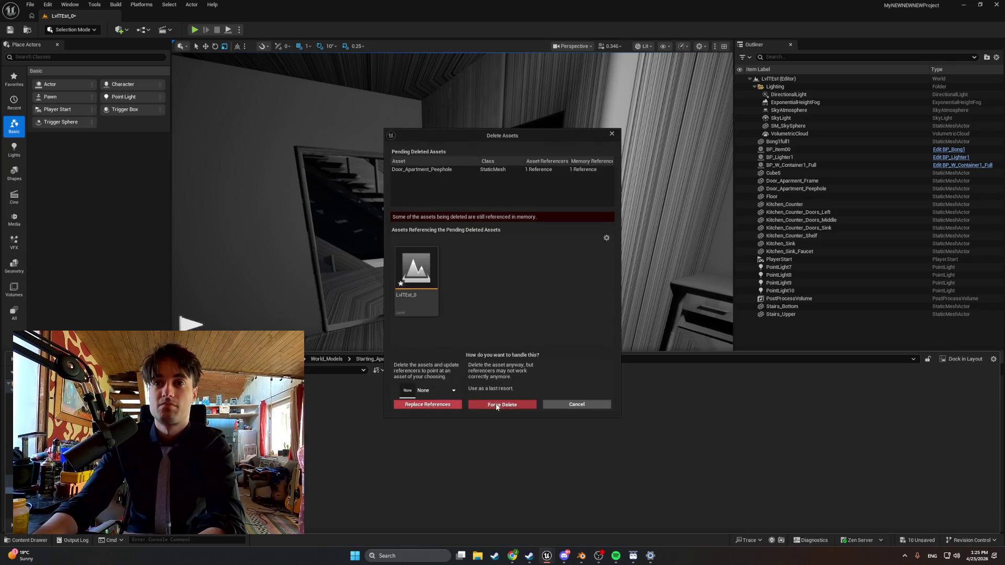
left_click(497, 405)
left_click(581, 556)
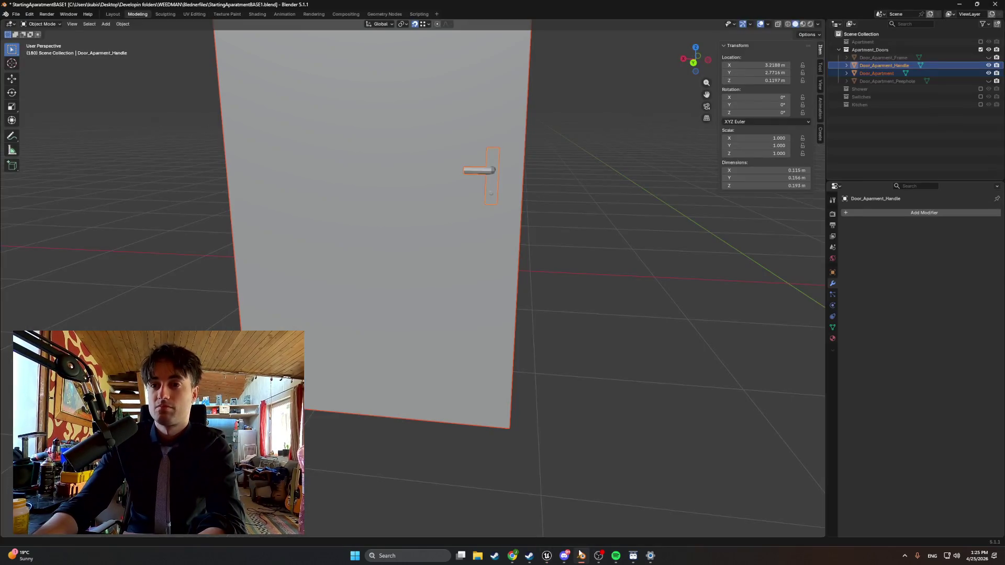
- Unhide the door peephole and move its origin to the 3D cursor
scroll(450, 350, "down", 2)
scroll(391, 127, "up", 1)
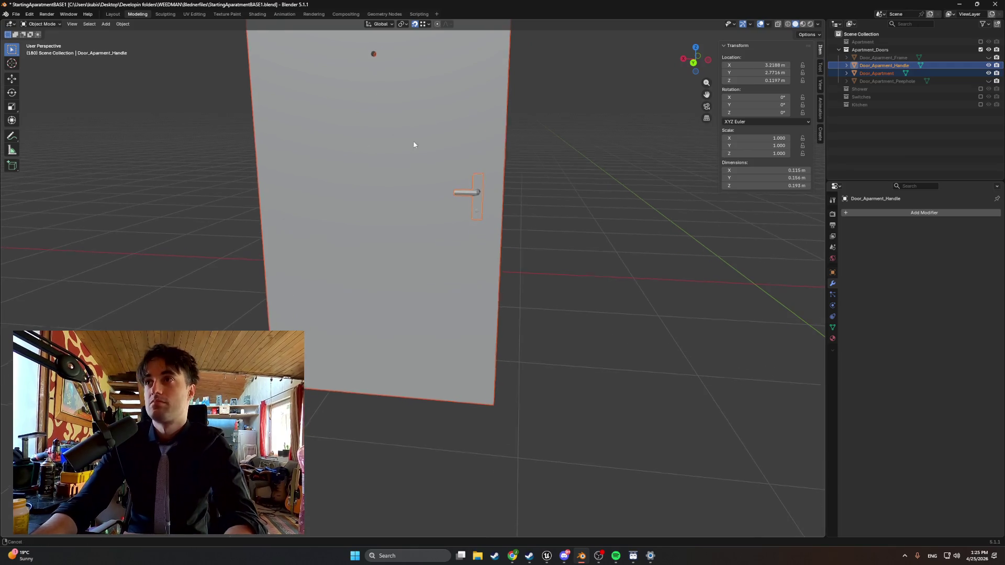
scroll(413, 144, "down", 1)
left_click(988, 81)
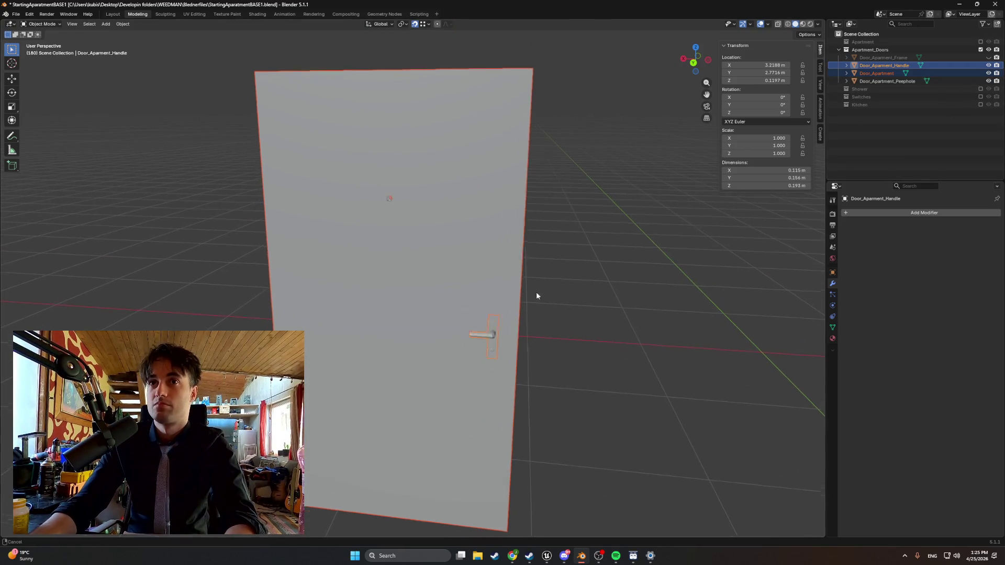
left_click_drag(536, 296, 557, 268)
left_click(884, 82)
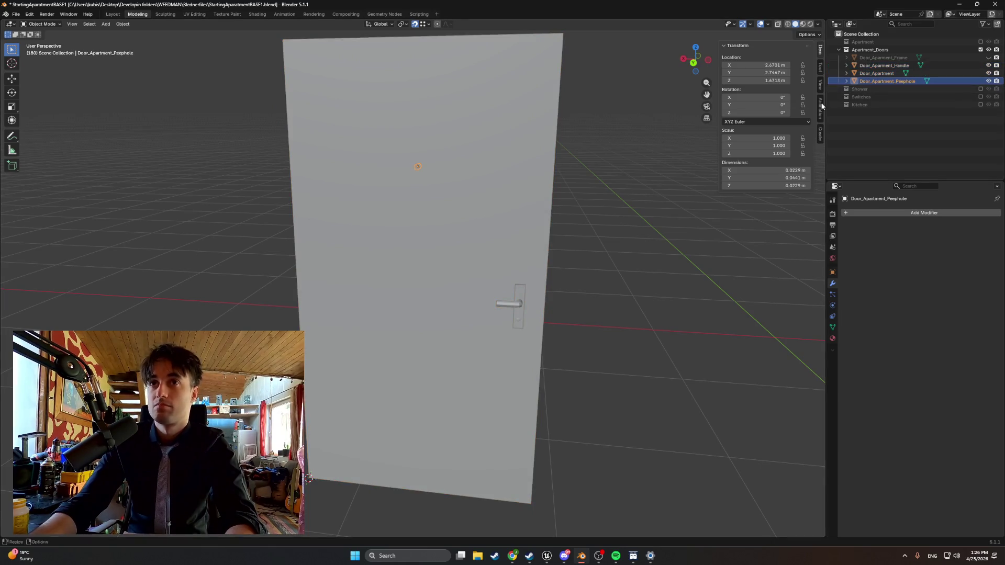
right_click(328, 465)
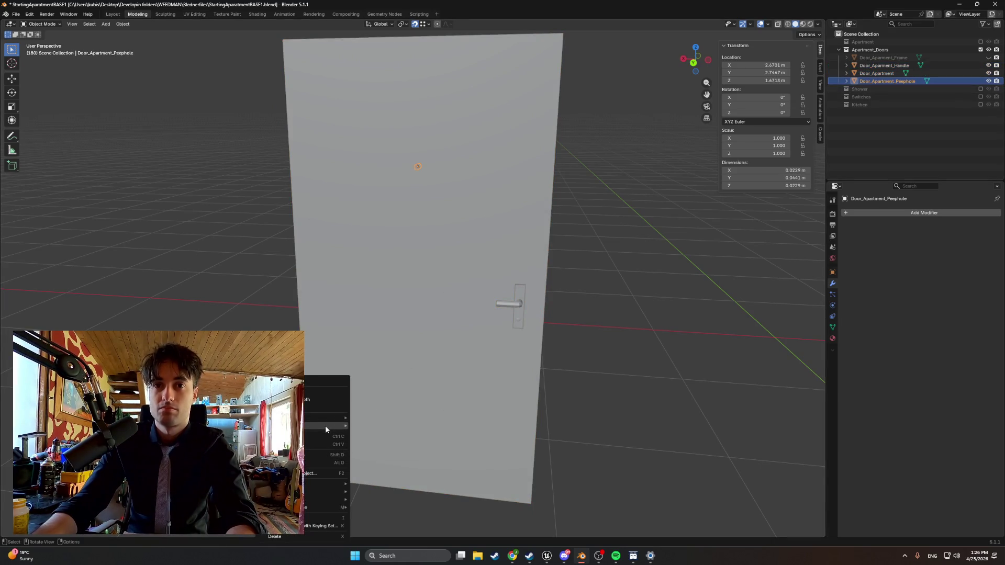
mouse_move(326, 425)
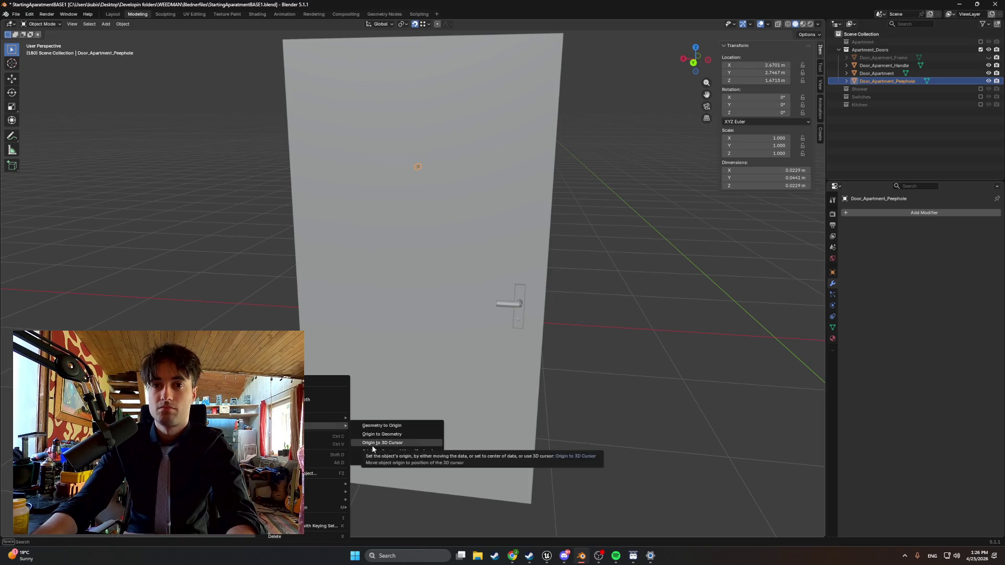
left_click(374, 443)
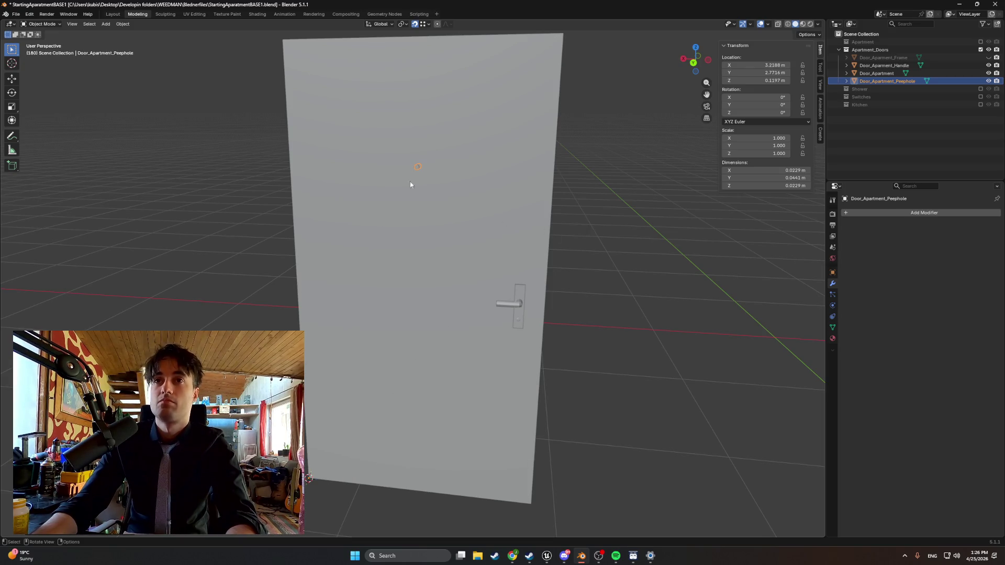
- Re-export the door parts as FBX, overwriting the existing file
left_click(16, 14)
mouse_move(50, 134)
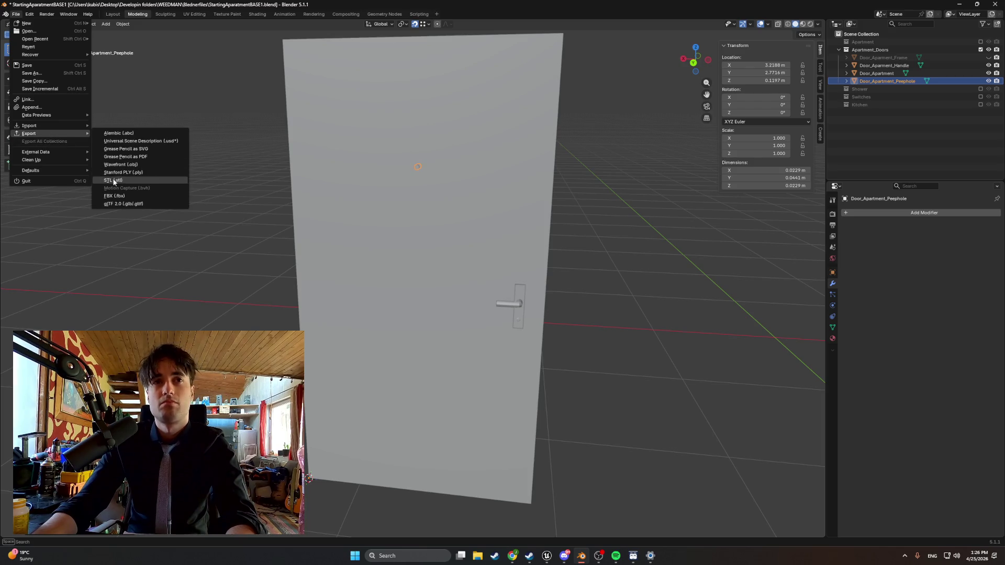
left_click(116, 196)
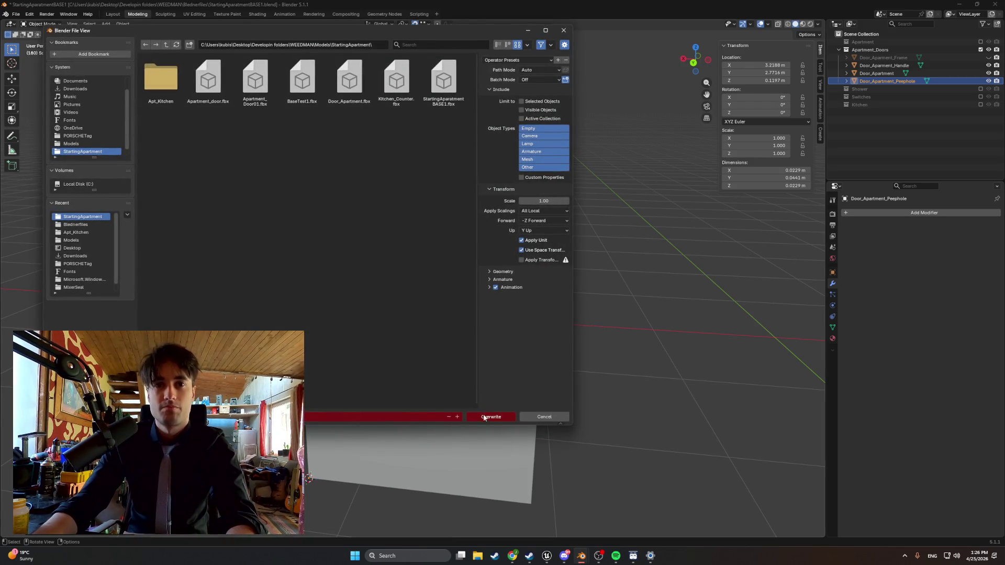
left_click(485, 417)
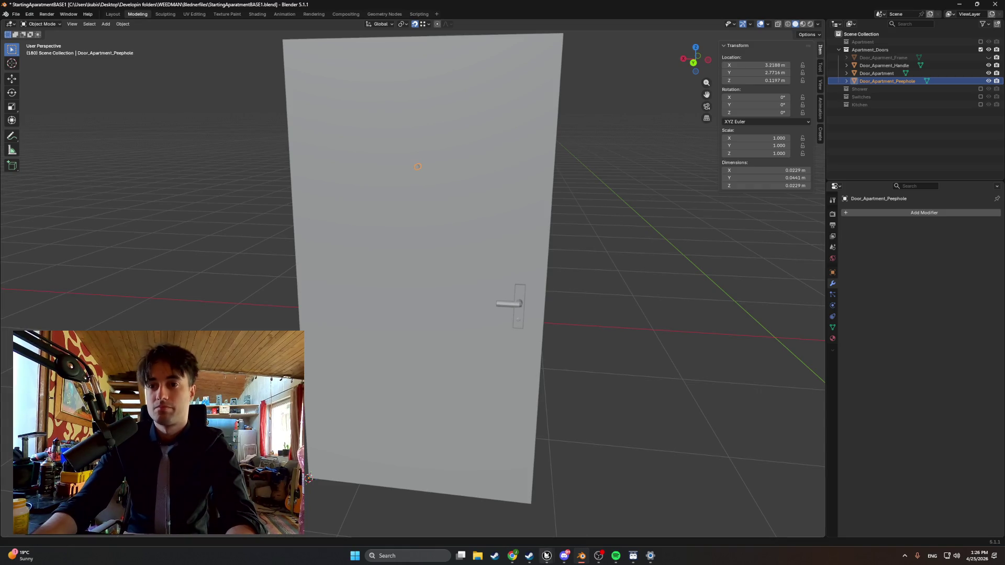
mouse_move(546, 555)
left_click(530, 517)
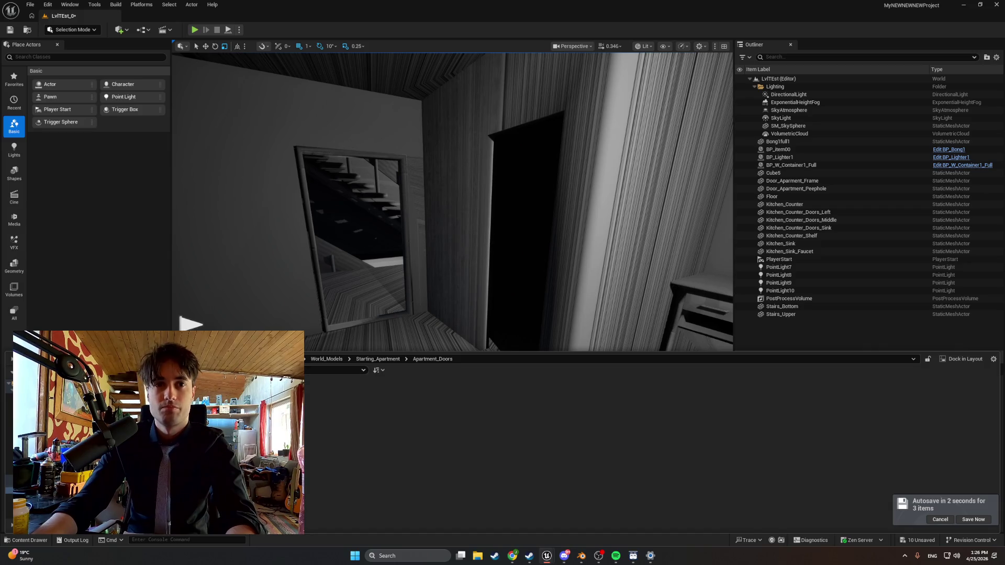
- Import Apartment_Door01.fbx from StartingApartment with default settings, overriding the existing door asset
left_click(155, 329)
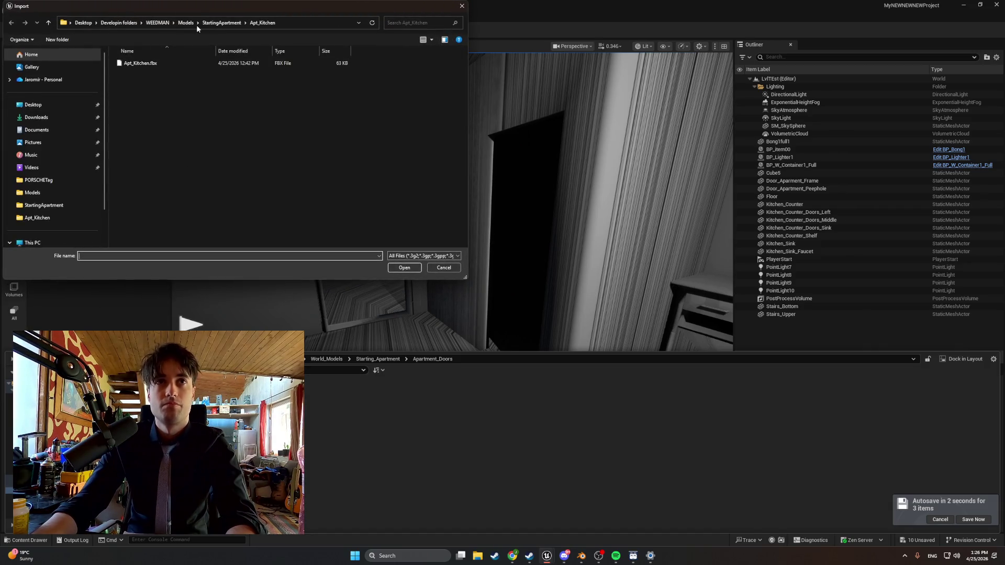
left_click(221, 23)
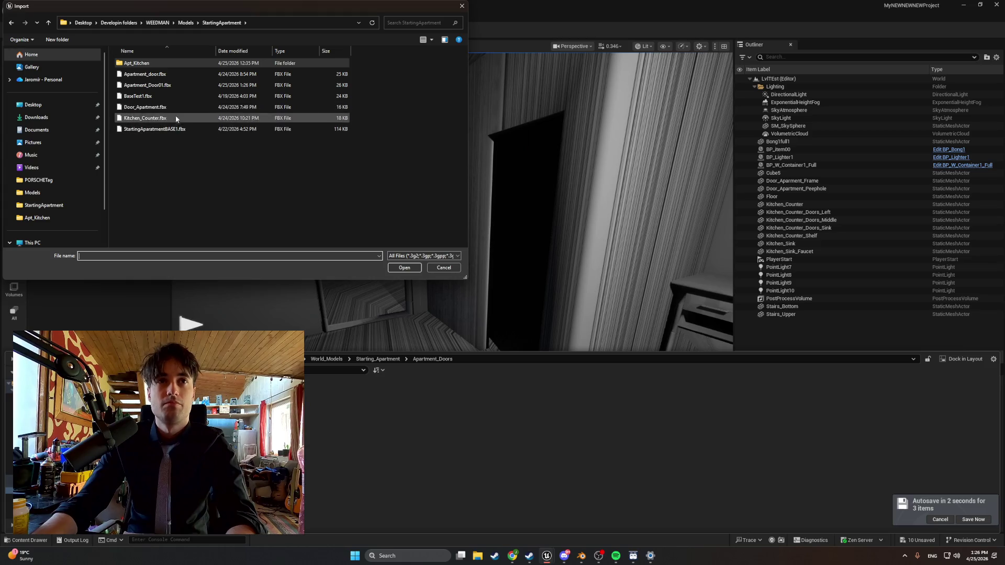
double_click(181, 87)
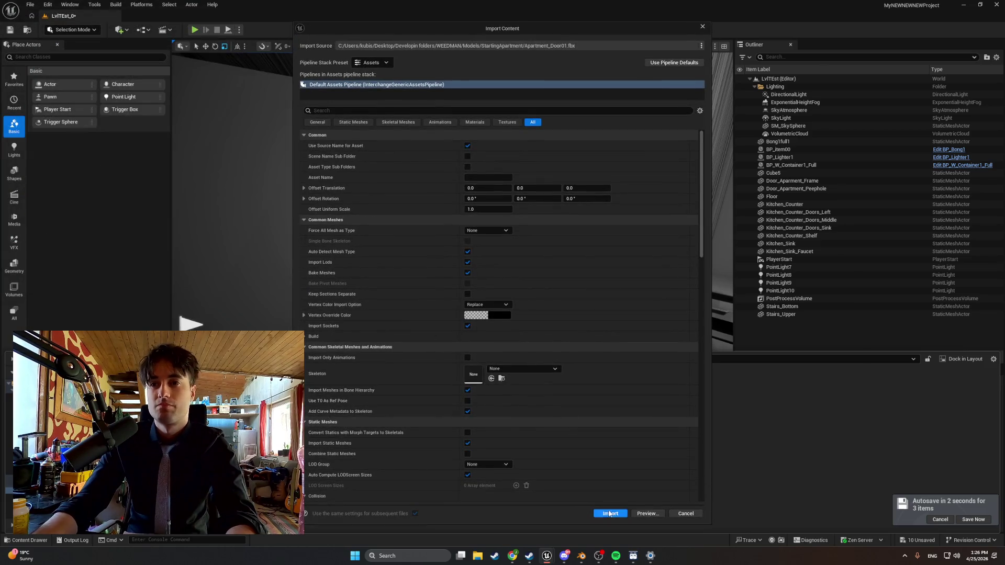
left_click(608, 514)
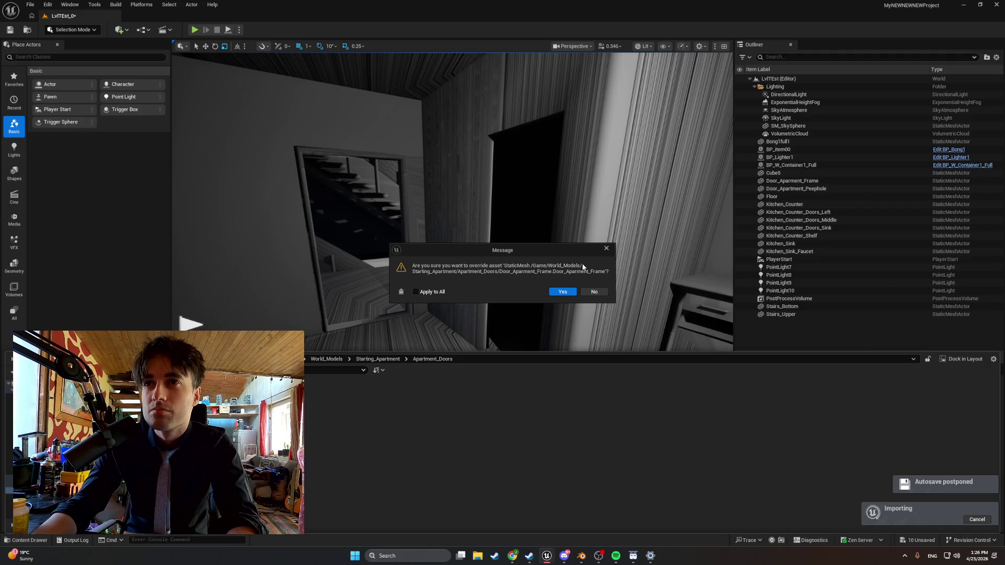
left_click(563, 292)
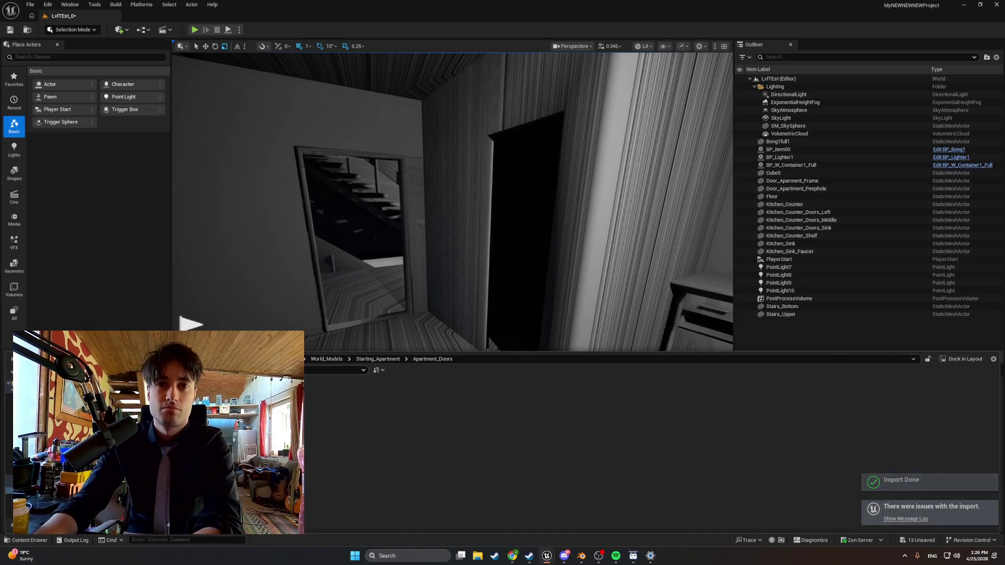
- Drag the new door, handle and peephole onto the open floor and screenshot them
left_click(404, 340)
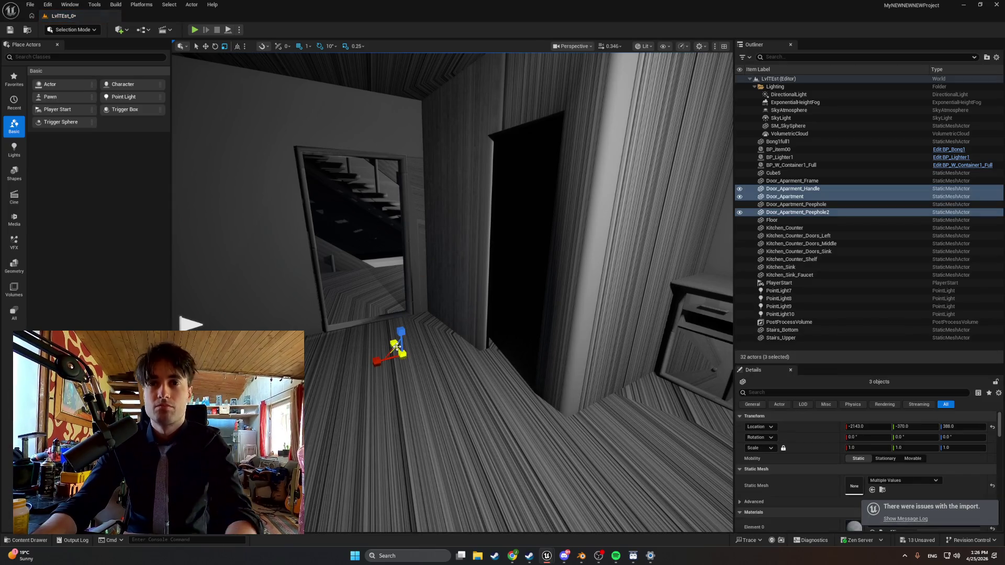
scroll(400, 343, "down", 2)
key("f")
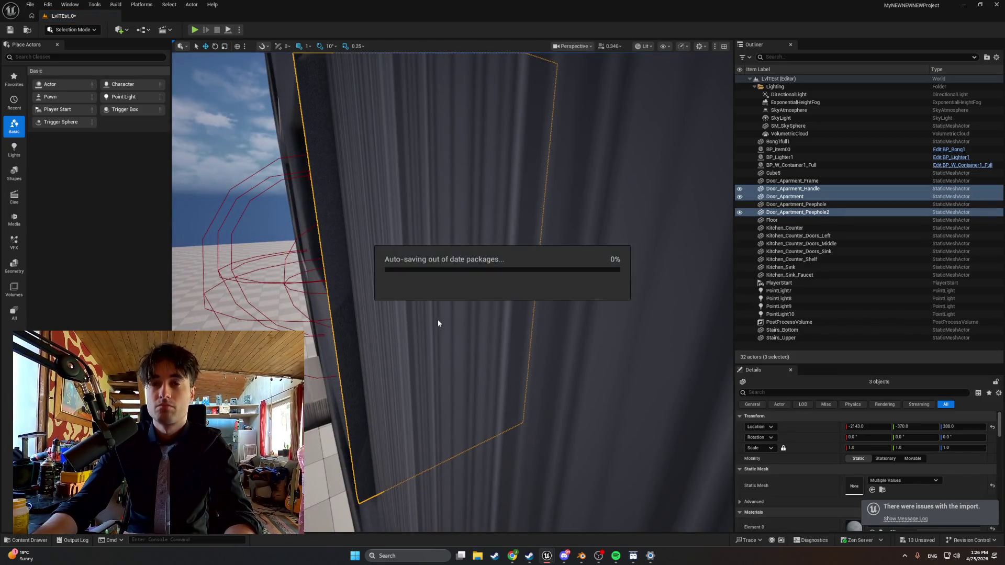
left_click_drag(497, 290, 528, 251)
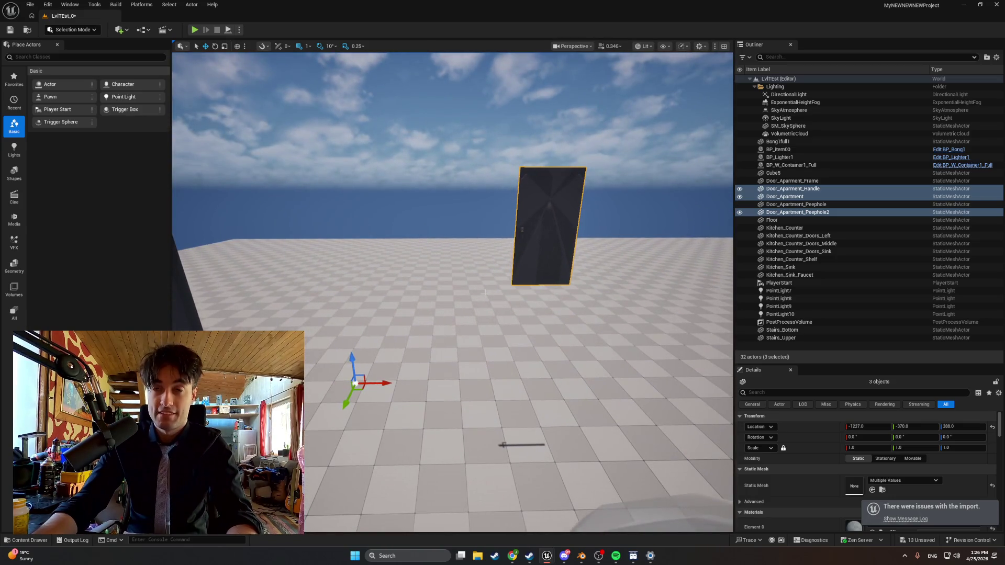
key("super+shift+s")
left_click_drag(284, 139, 611, 424)
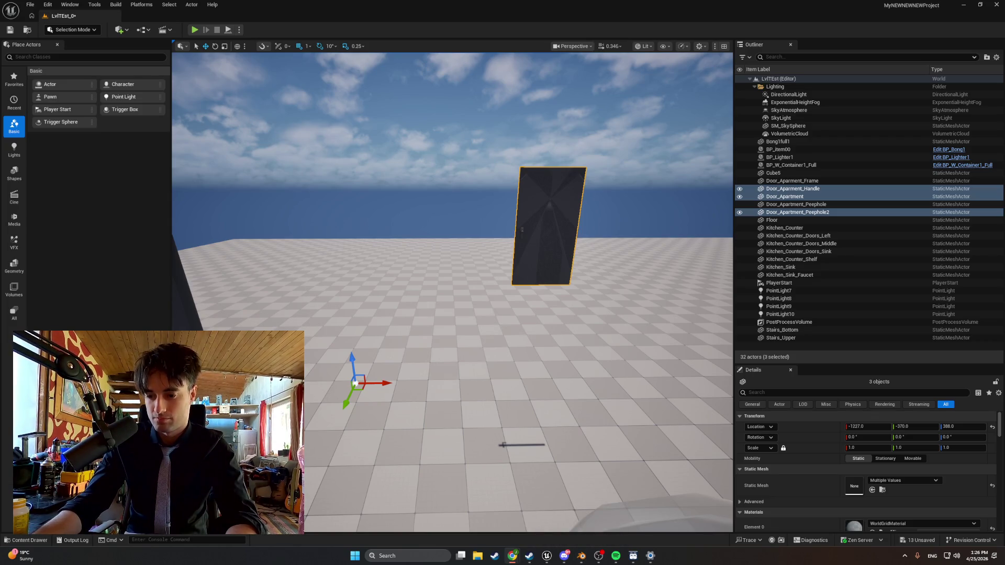
key("alt+Tab")
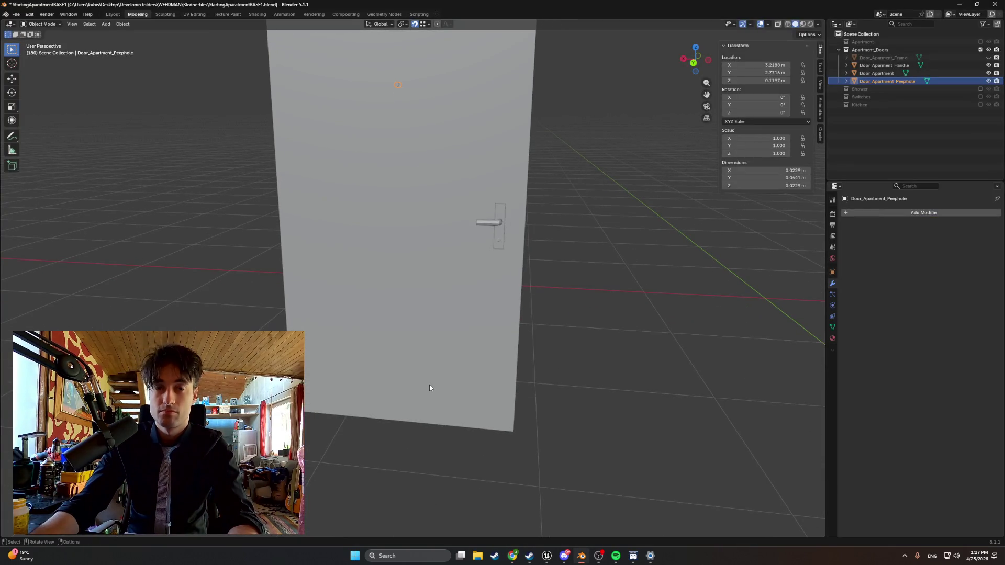
key("super+shift+s")
mouse_move(585, 493)
left_mouse_down()
mouse_move(189, 197)
mouse_move(142, 98)
mouse_move(149, 90)
left_mouse_up()
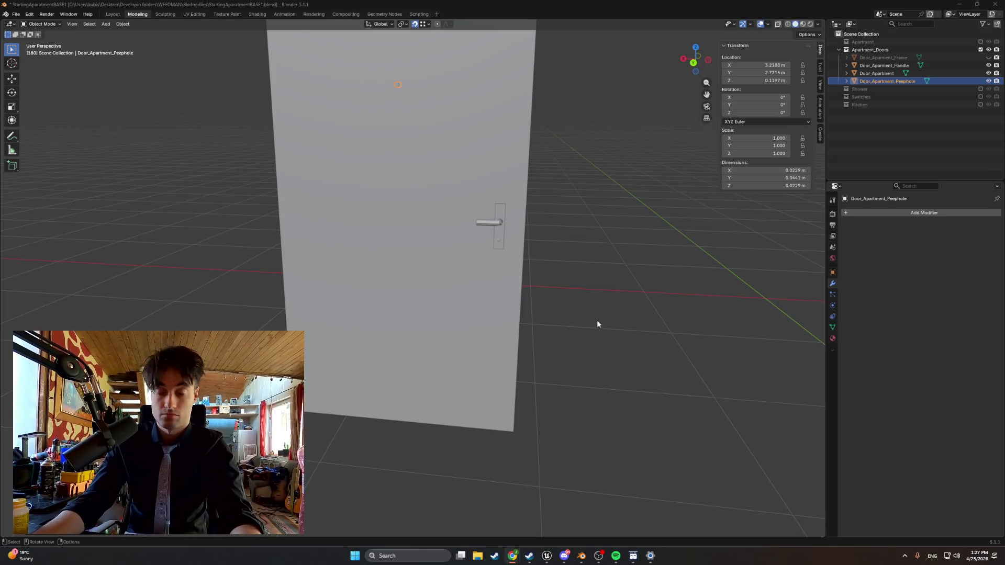
key("super+shift+s")
mouse_move(812, 197)
left_mouse_down()
mouse_move(733, 53)
mouse_move(713, 41)
left_mouse_up()
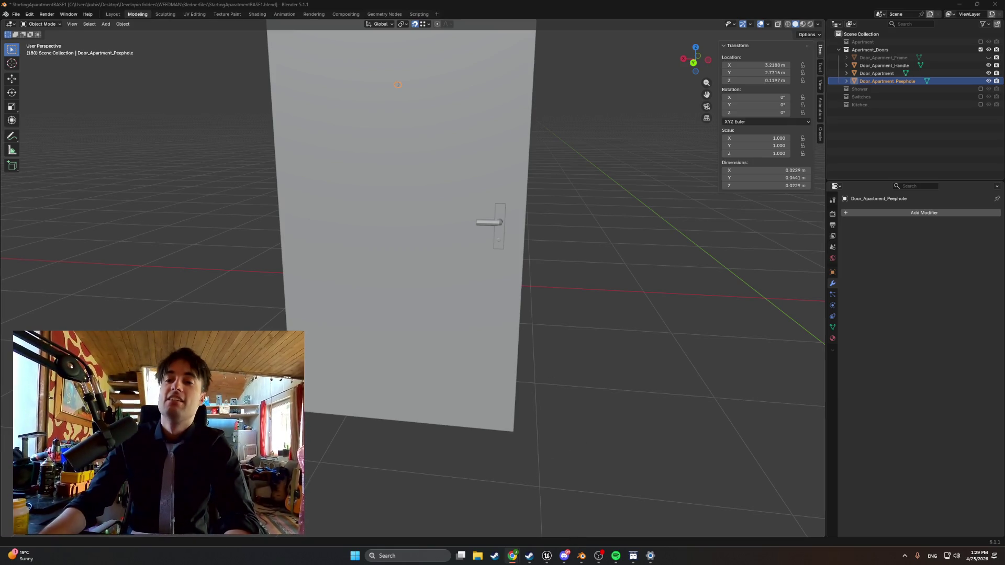
- Unhide Door_Apartment_Frame and select all four objects in the Apartment_Doors collection
scroll(588, 291, "down", 3)
scroll(576, 296, "up", 1)
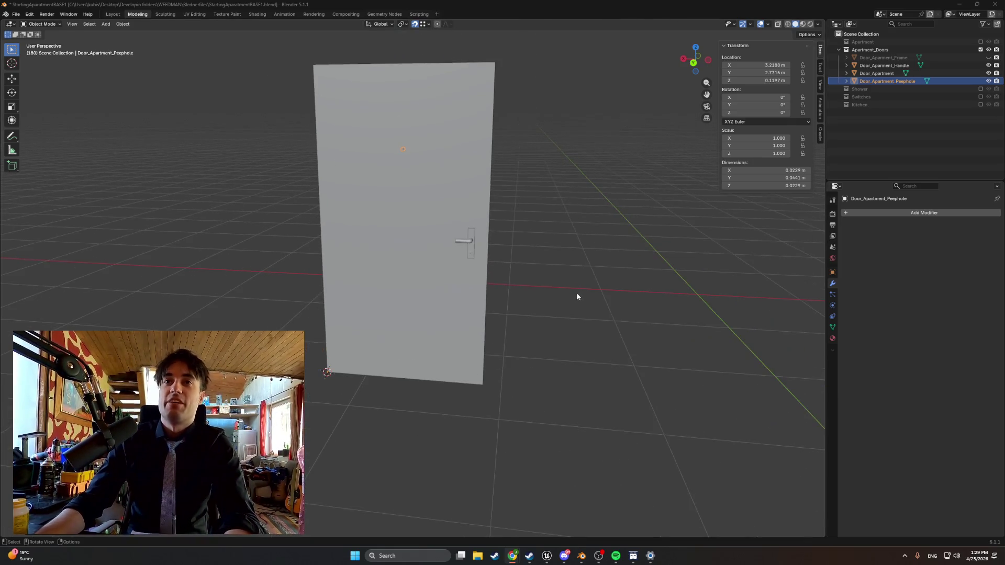
left_click(988, 57)
left_click(885, 57)
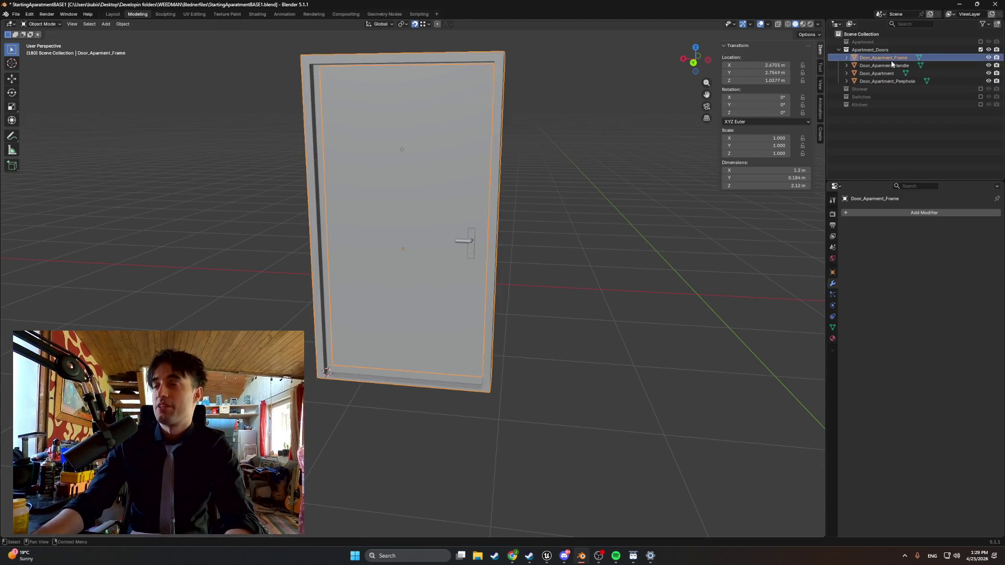
left_click(888, 65, "shift")
left_click(884, 81, "shift")
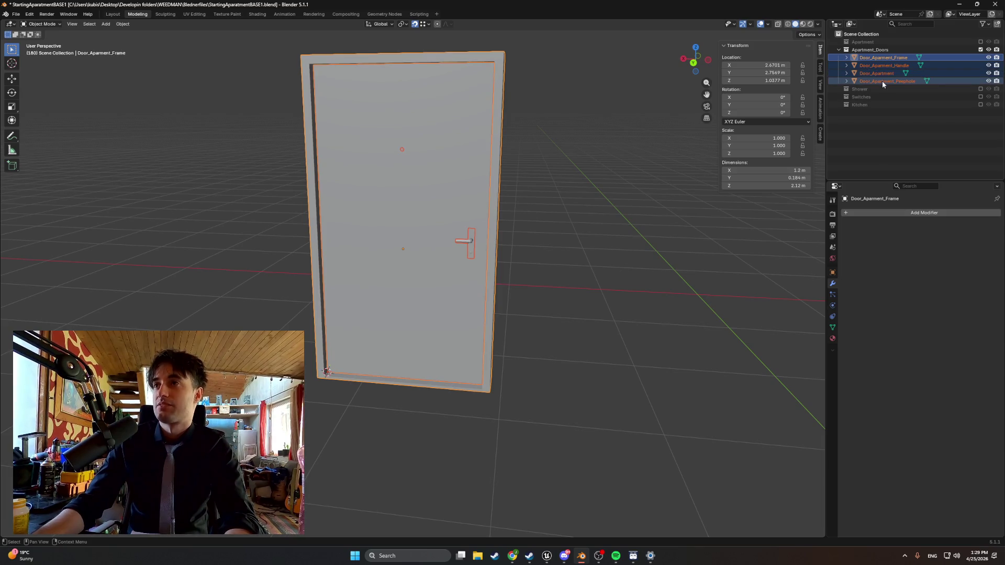
left_click(882, 51)
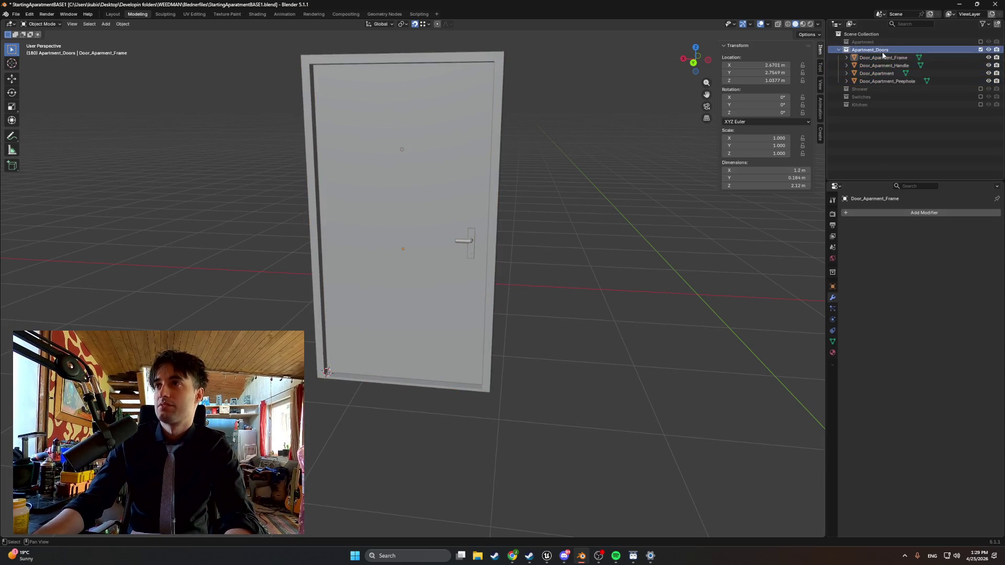
double_click(882, 51)
- Export the four door objects as FBX, overwriting Apartment_Door01.fbx
left_click(15, 15)
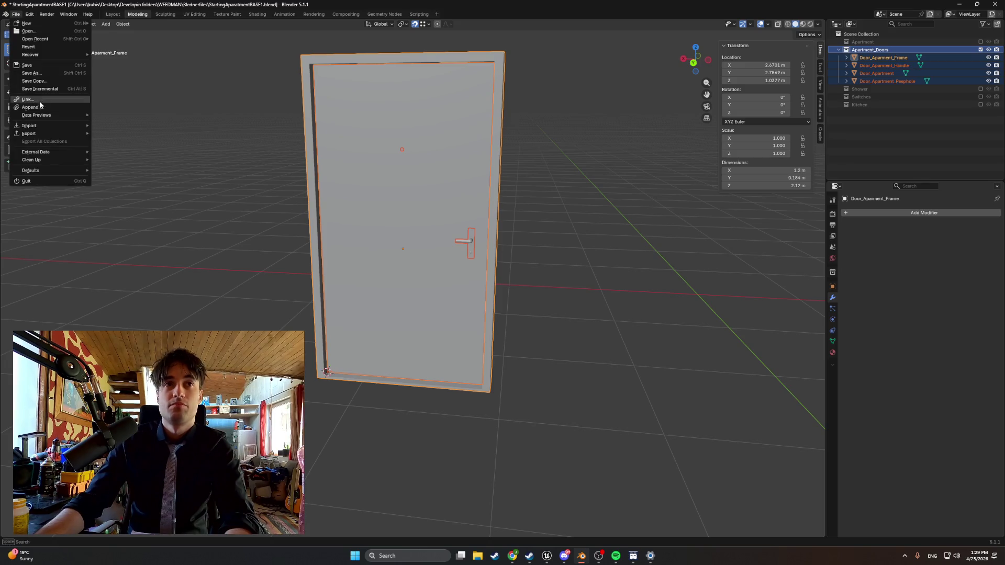
mouse_move(47, 135)
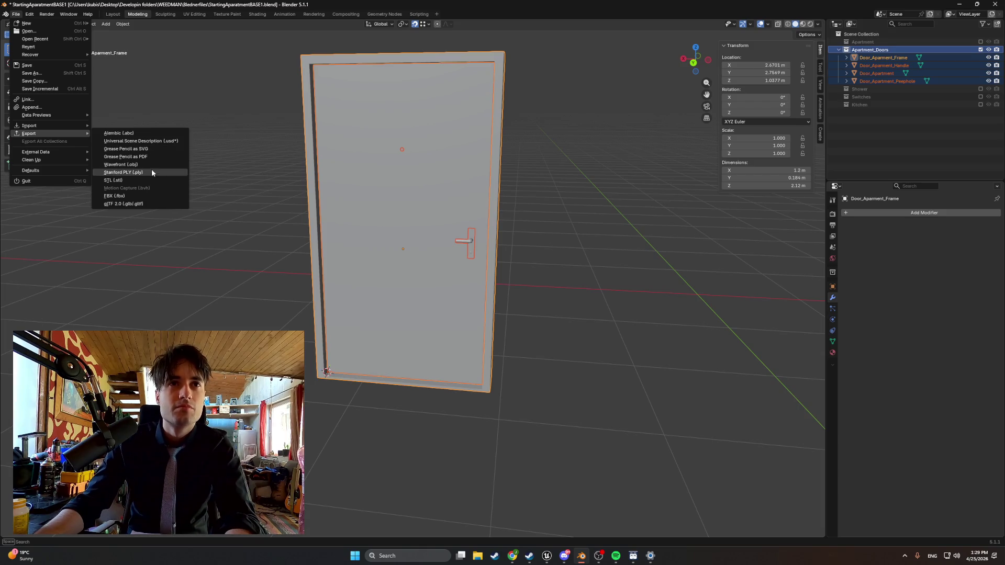
left_click(145, 196)
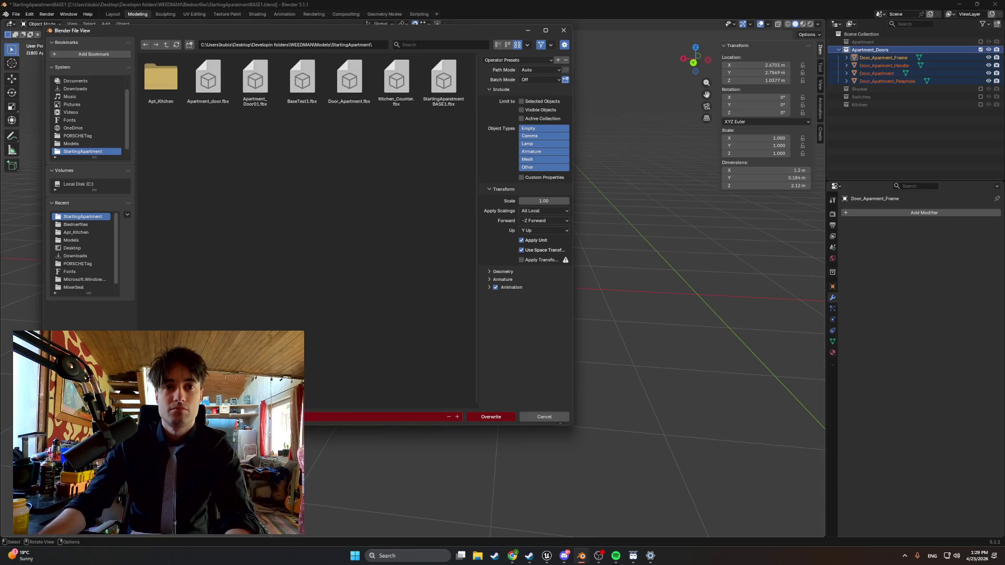
left_click(495, 420)
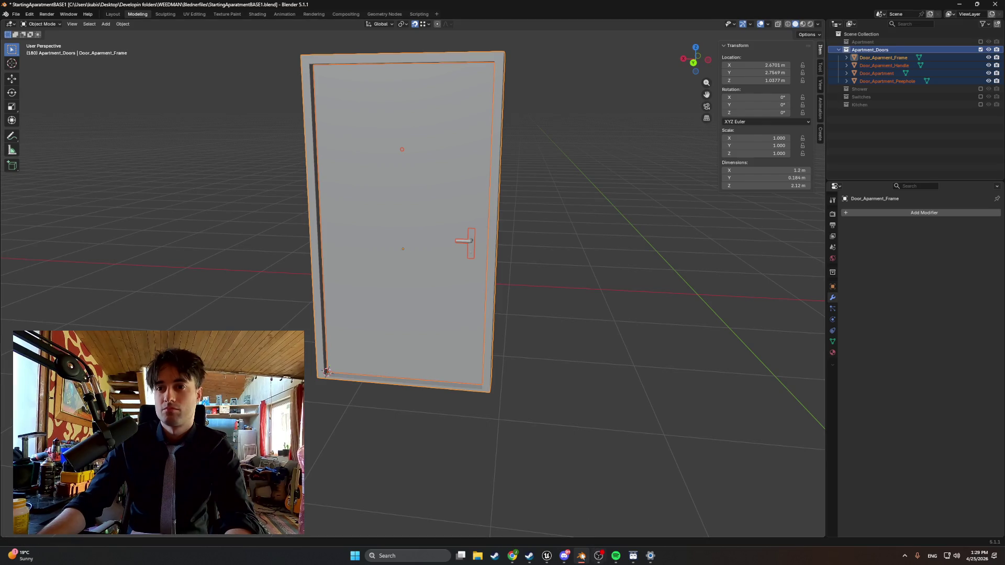
mouse_move(547, 556)
left_click(502, 510)
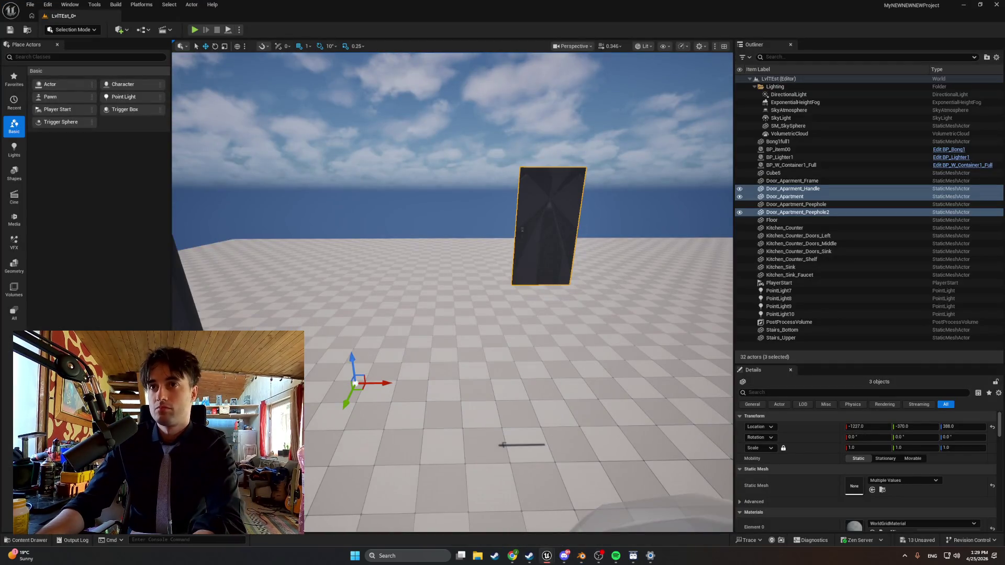
- Delete the door, handle, peephole and Door_Apartment_Frame actors from the level
key("Delete")
left_click(522, 231)
left_click(549, 199)
left_click(544, 212)
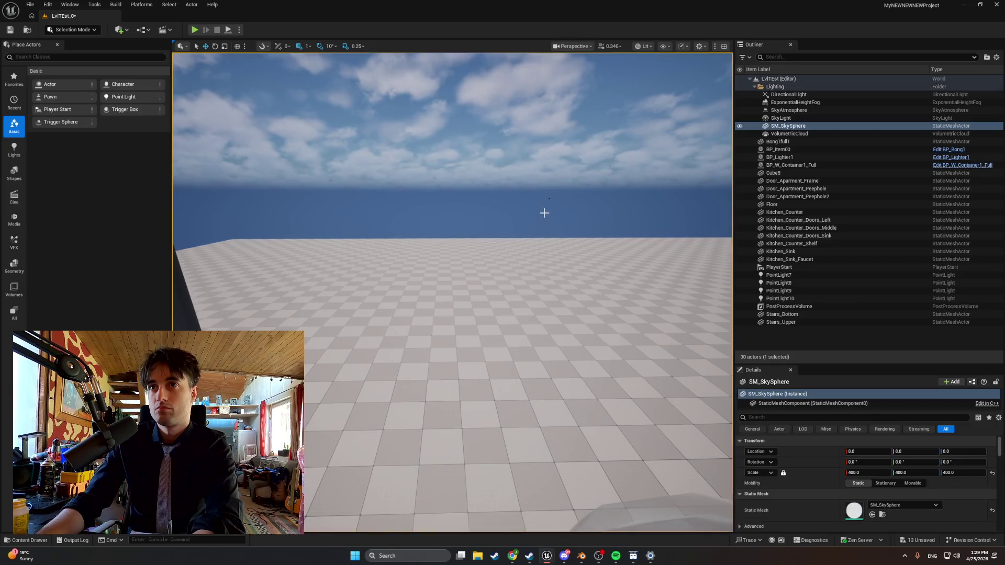
key("Delete")
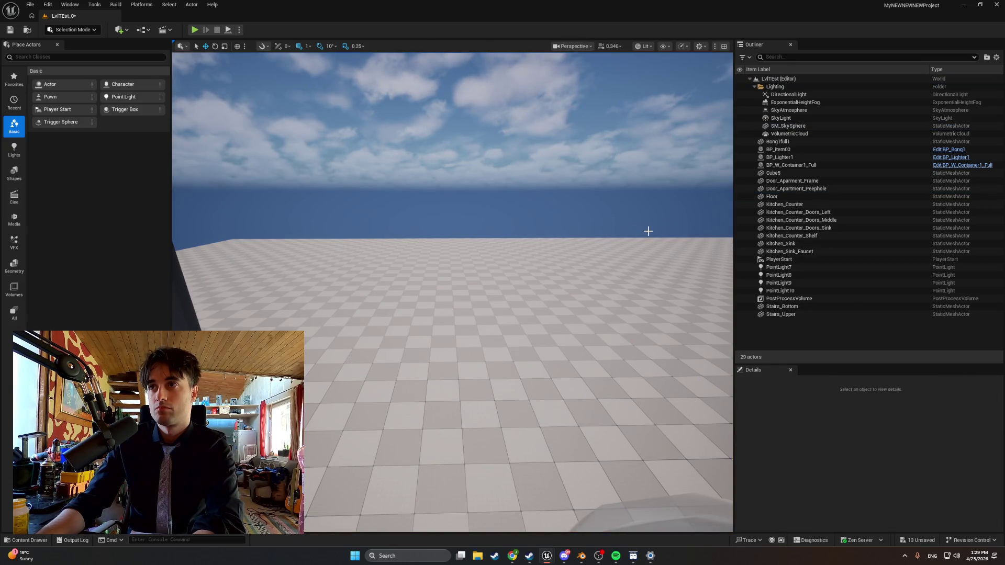
left_click(788, 189)
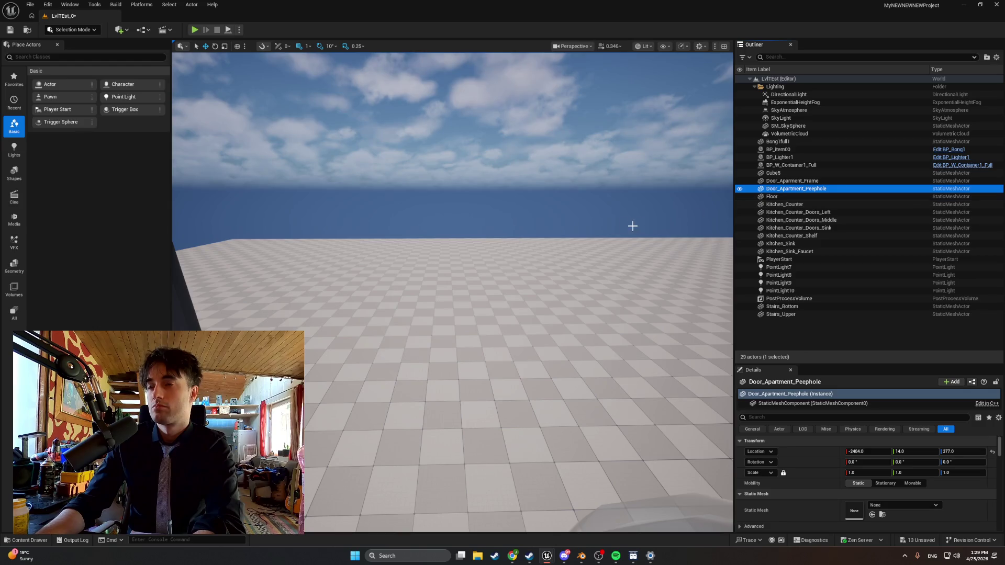
key("f")
left_click_drag(617, 209, 617, 209)
key("Delete")
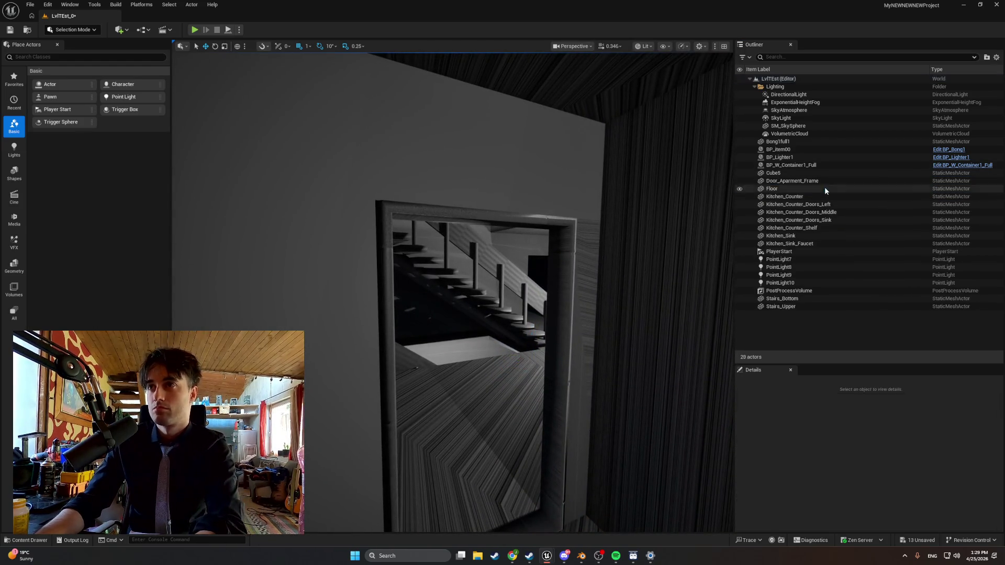
left_click(819, 182)
key("Delete")
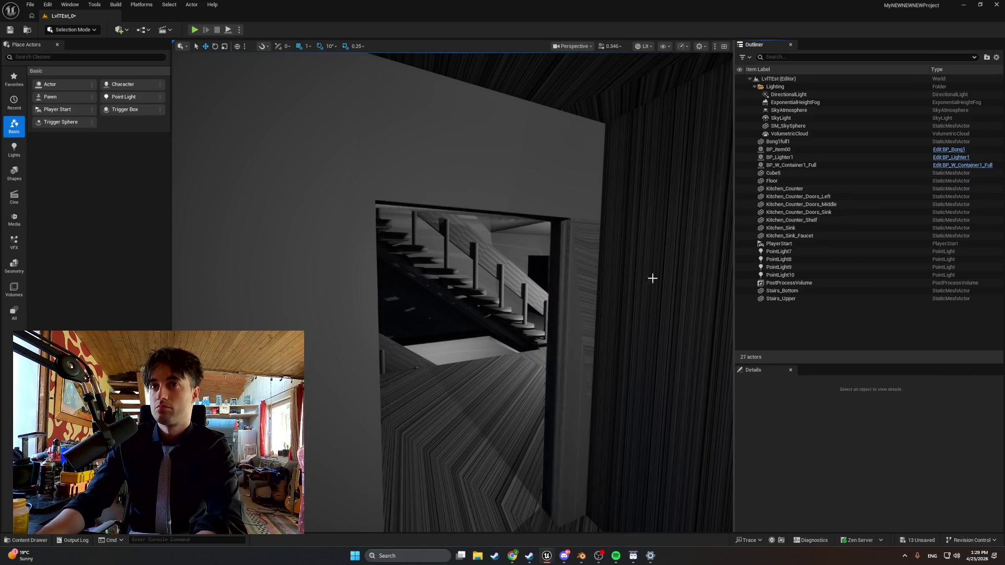
- Force-delete the four Door_Apartment meshes in the Apartment_Doors folder
left_click(30, 540)
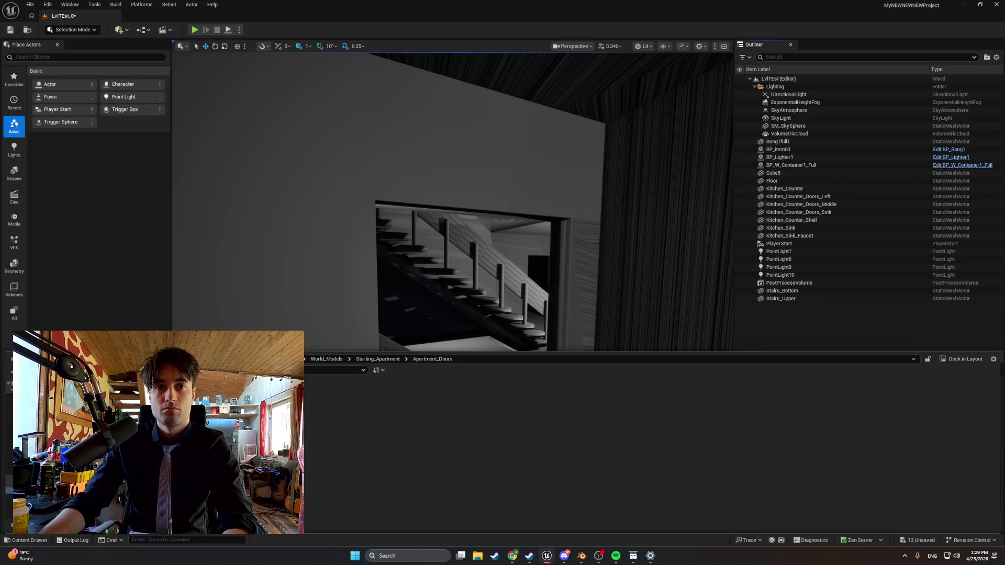
right_click(243, 382)
key("Escape")
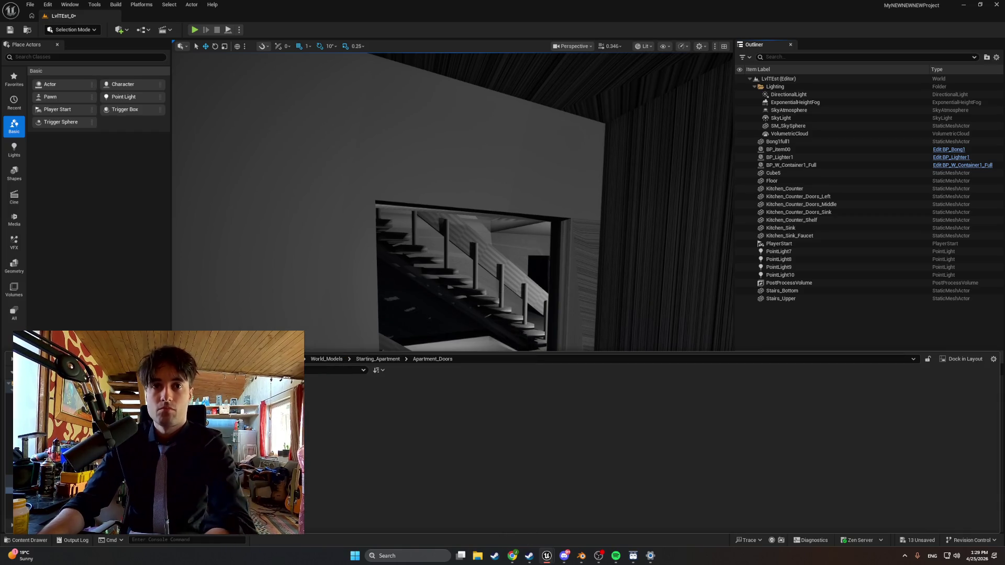
key("Delete")
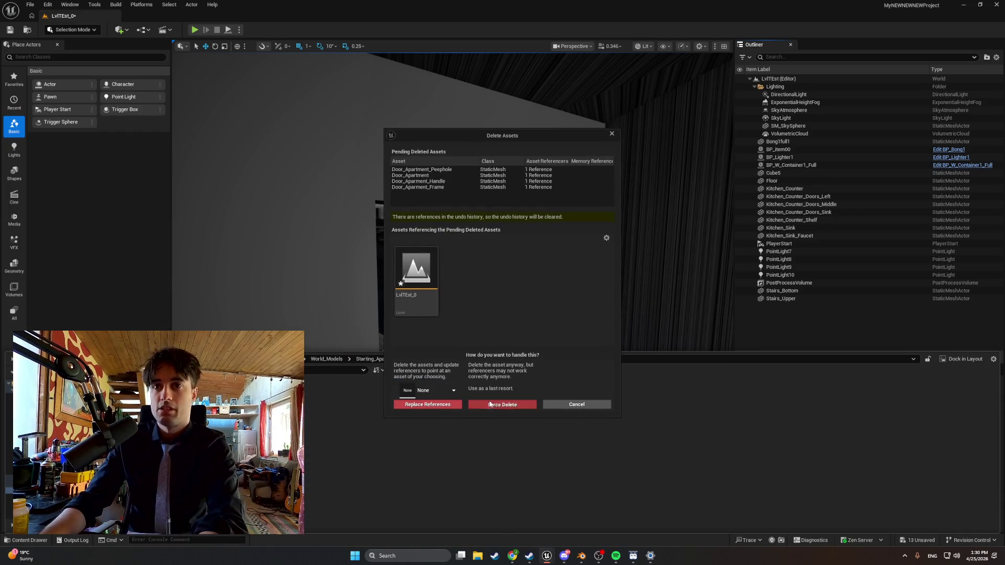
left_click(502, 404)
left_click(581, 555)
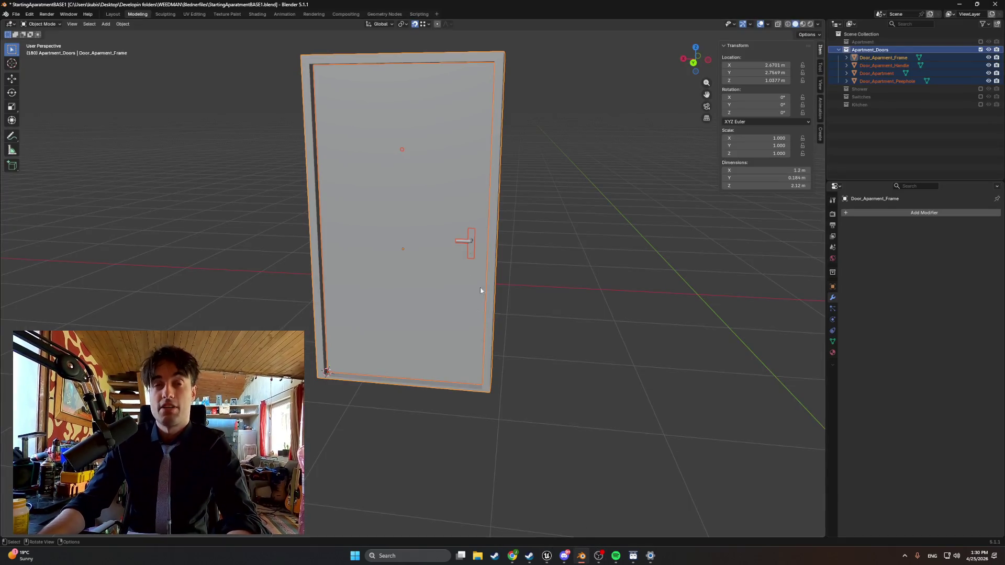
- Start a new General scene without saving, deleting the default cube, camera and light
left_click(17, 15)
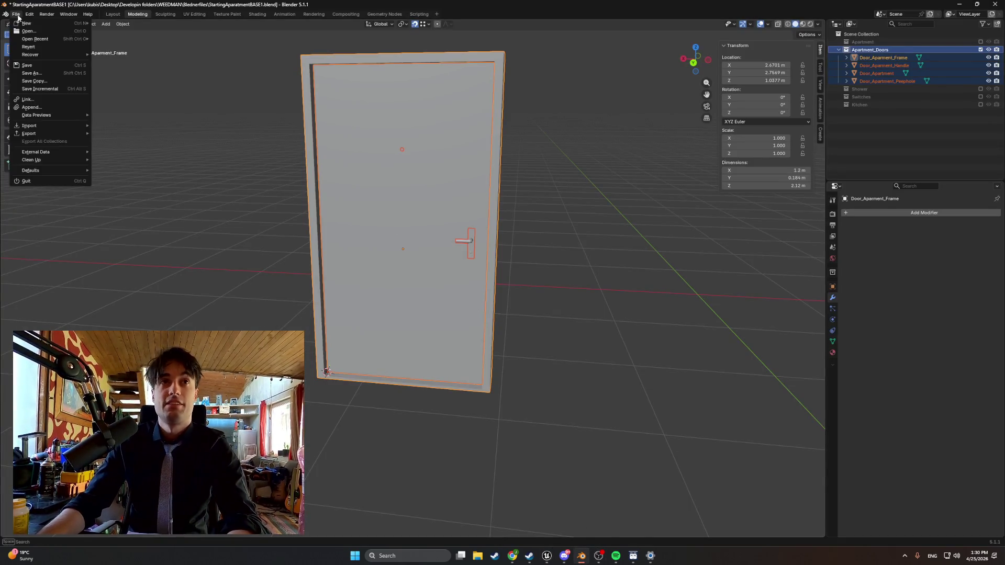
mouse_move(22, 23)
left_click(112, 23)
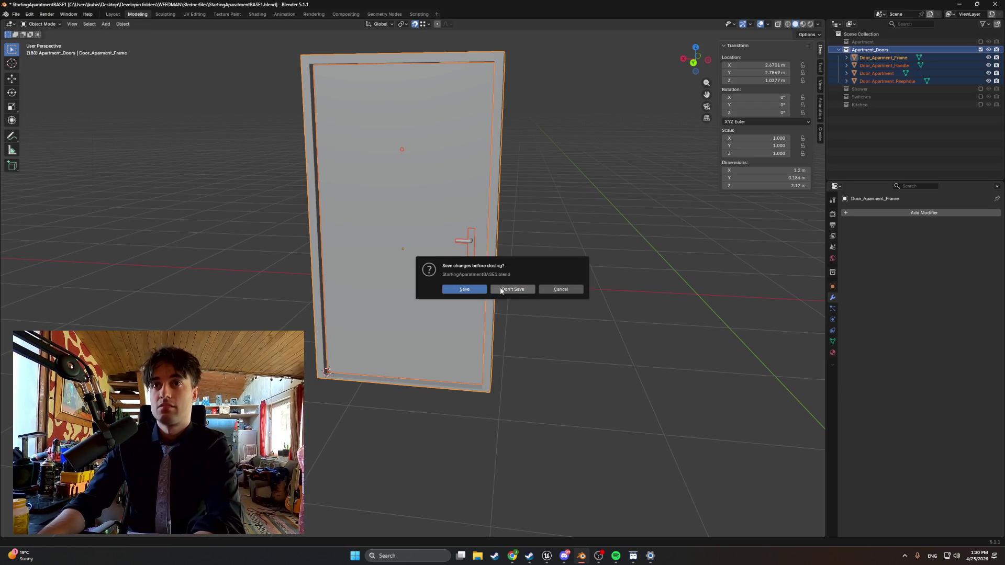
left_click(464, 289)
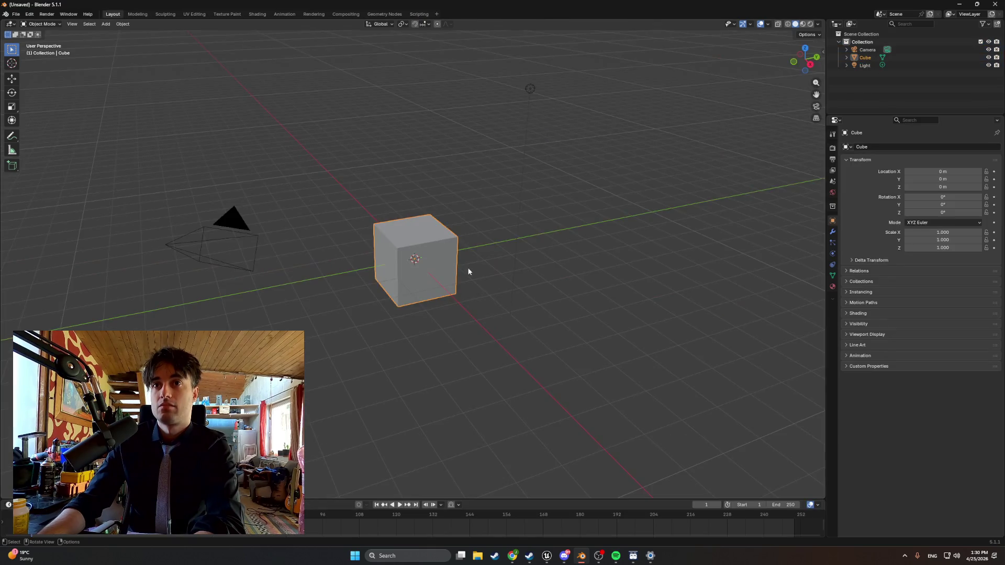
left_click(422, 260)
key("Delete")
key("a")
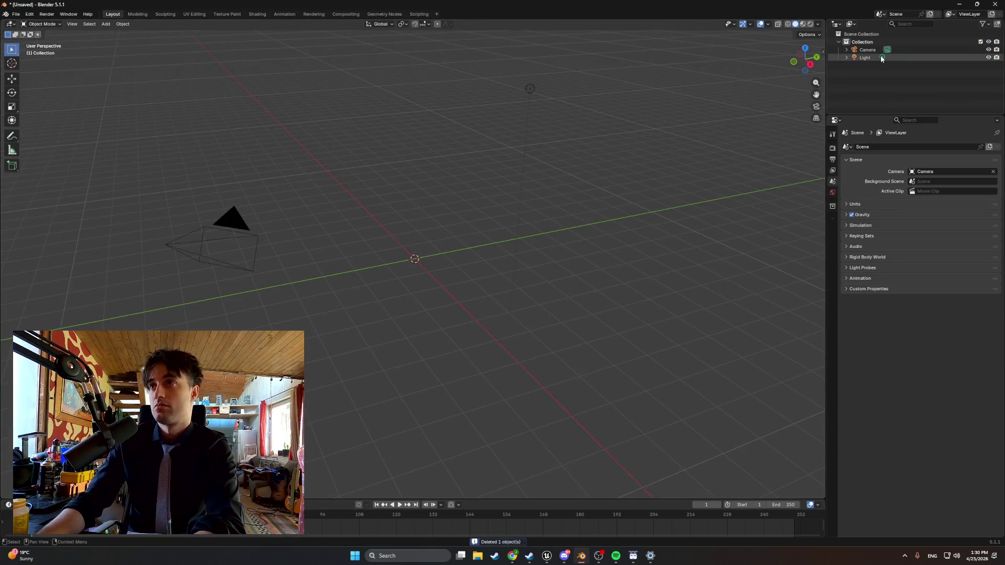
key("Delete")
- Browse the FBX export dialog to Desktop > Developin folders > WEEDMAN > Models > StartingApartment
left_click(16, 13)
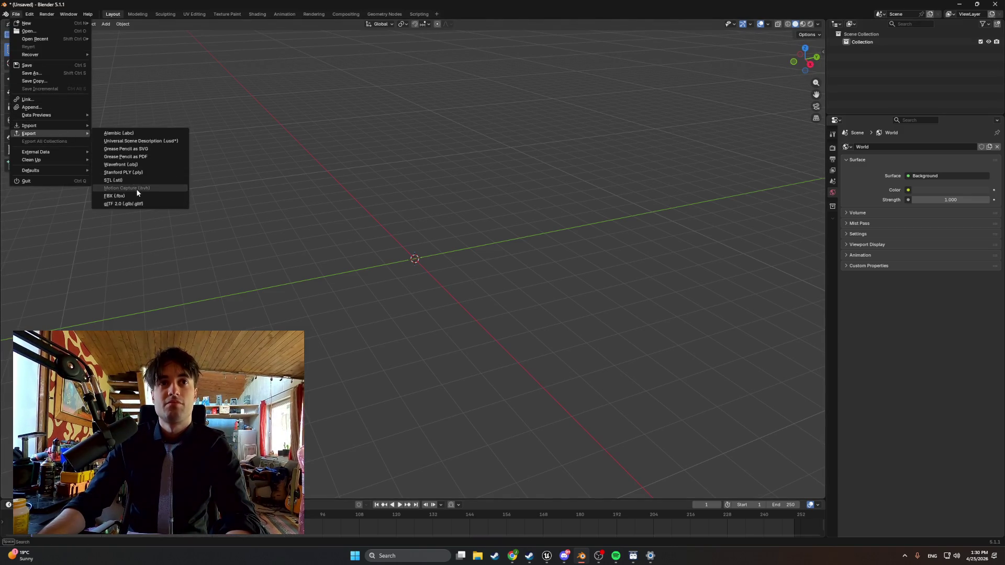
left_click(138, 193)
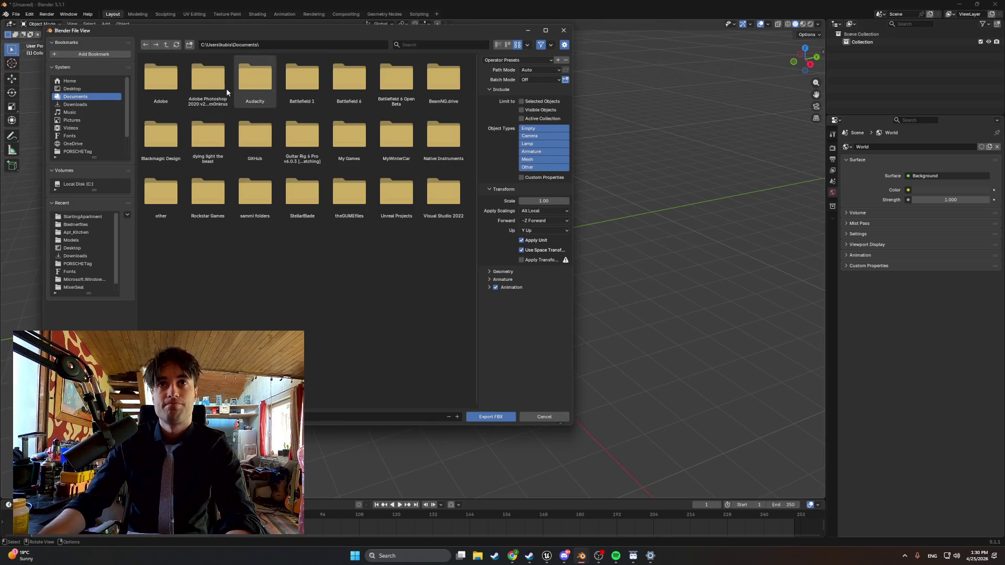
left_click(82, 89)
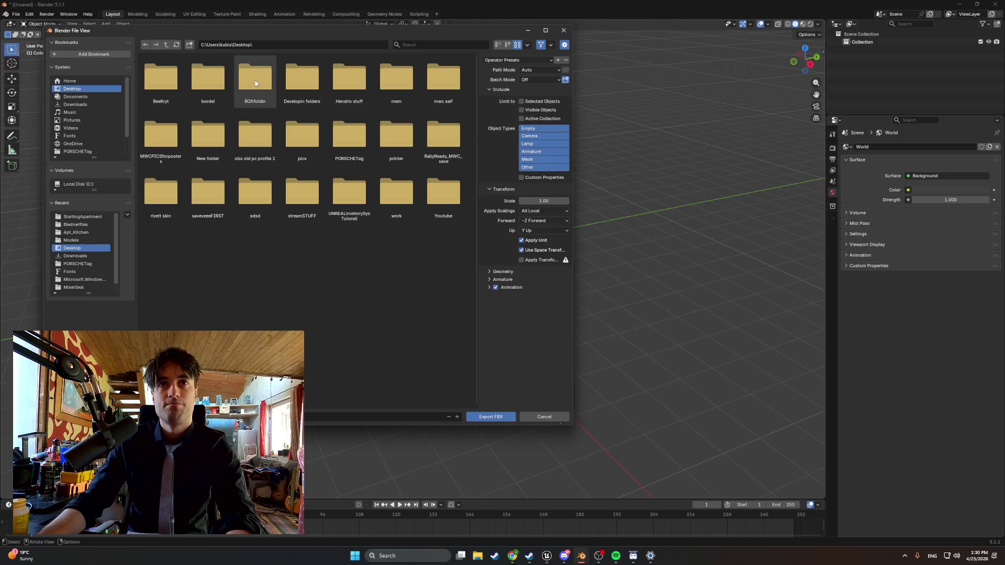
double_click(283, 87)
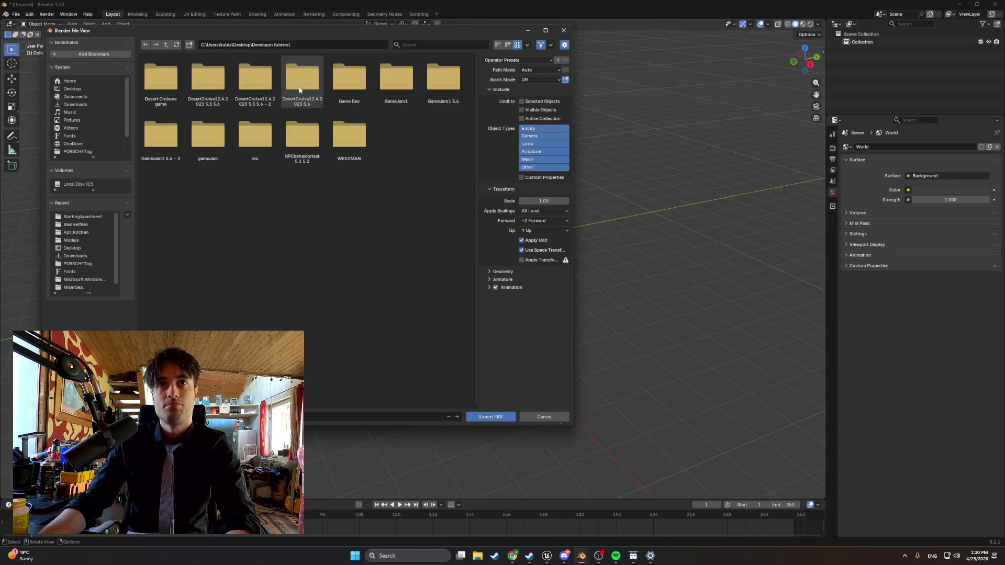
double_click(291, 127)
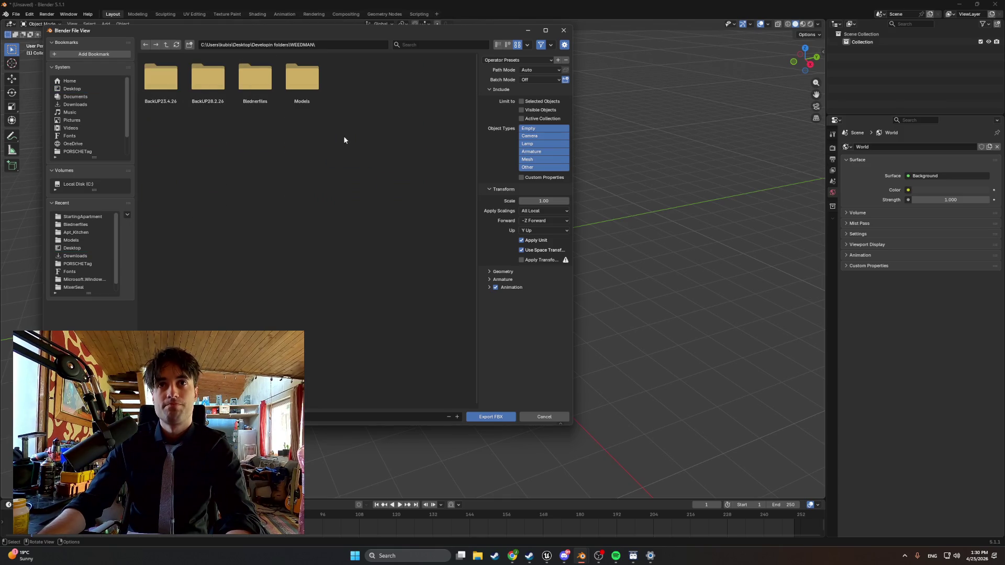
double_click(302, 81)
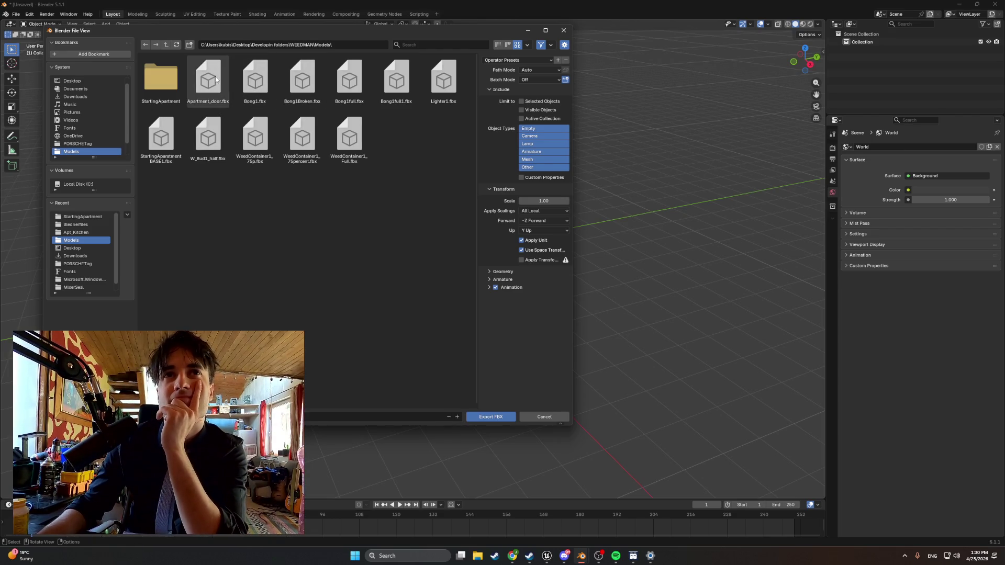
left_click(165, 74)
double_click(249, 76)
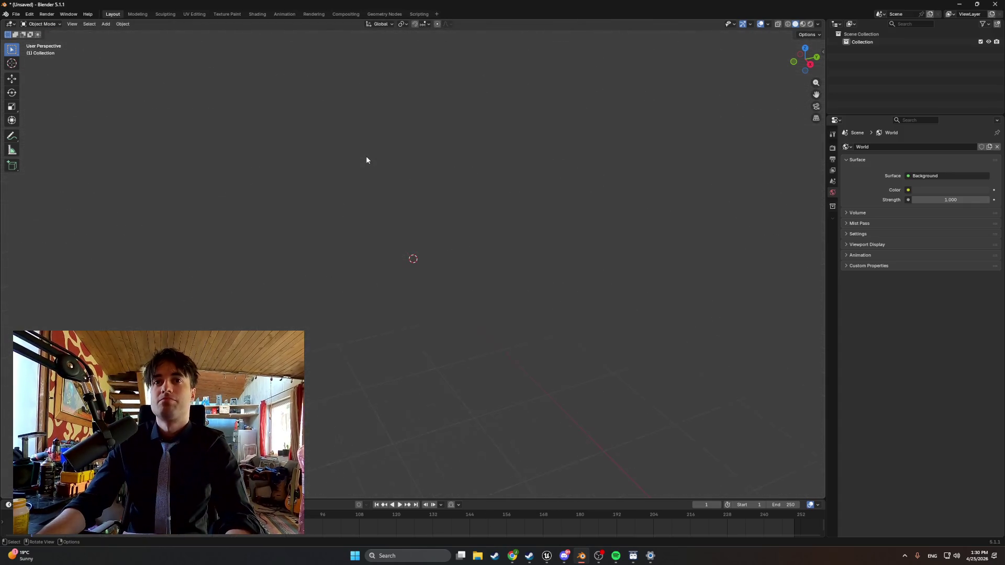
- Import a door FBX from the recent StartingApartment folder and select the scene Collection
mouse_move(367, 159)
left_mouse_down()
mouse_move(462, 153)
mouse_move(444, 166)
left_mouse_up()
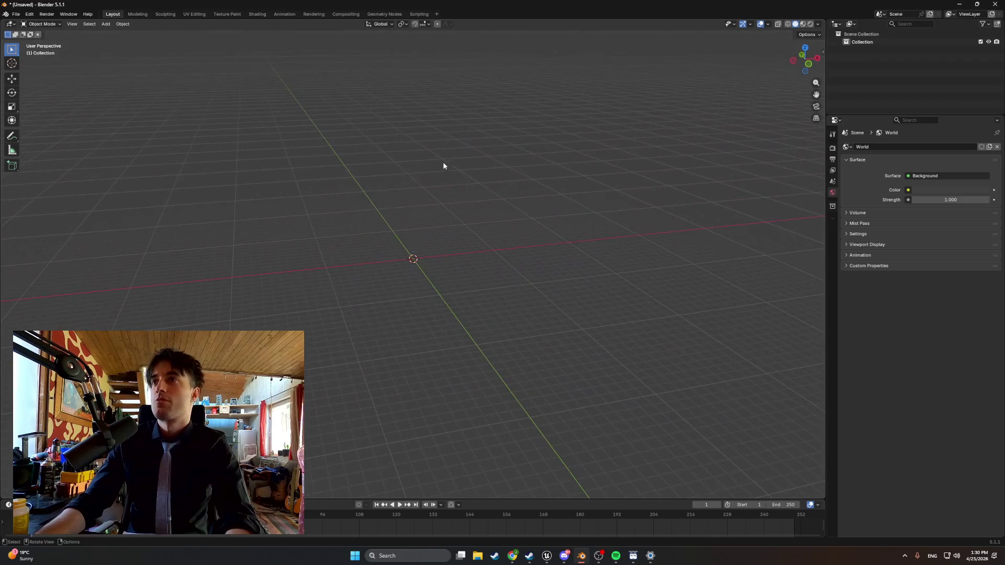
left_click(15, 15)
mouse_move(50, 127)
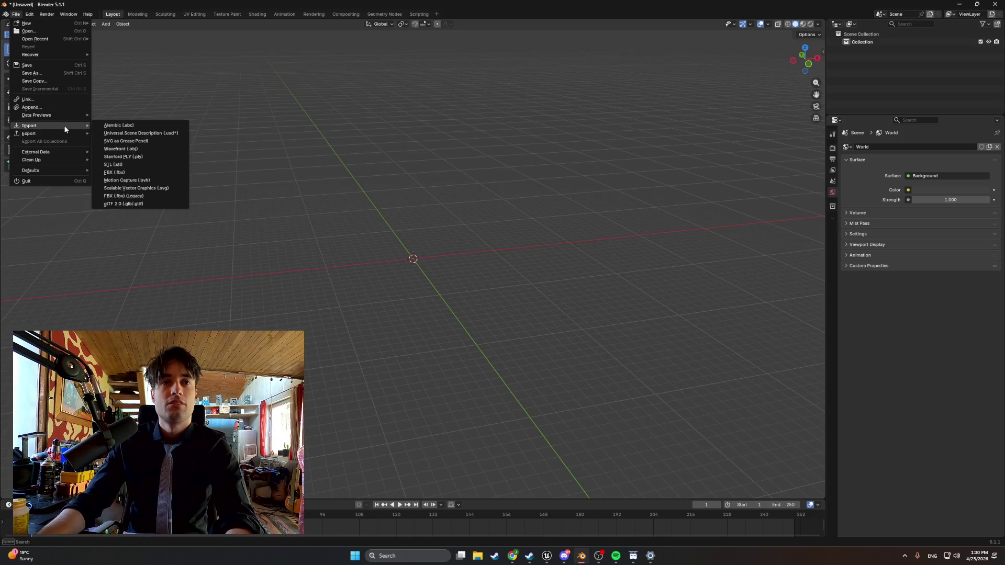
left_click(124, 173)
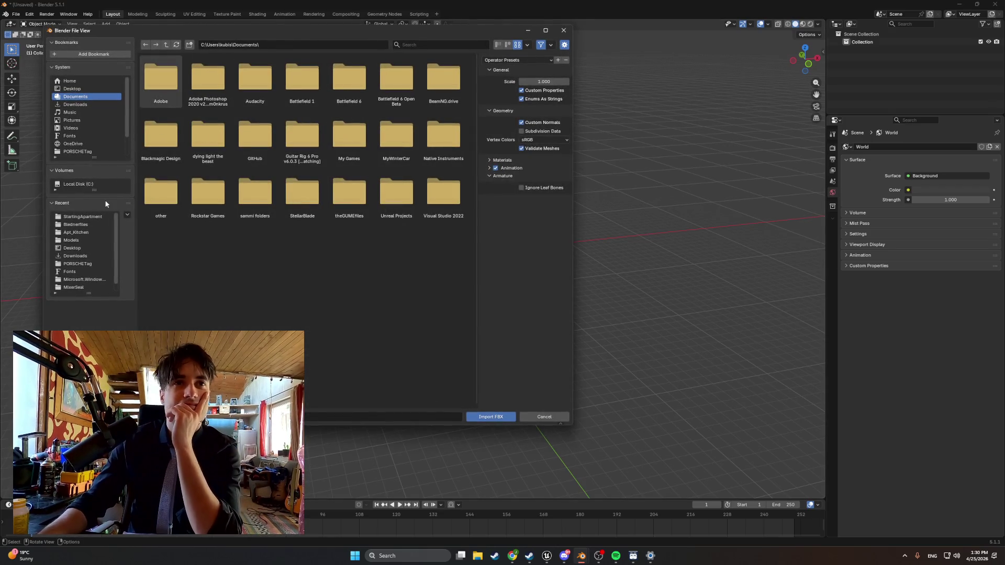
left_click(91, 242)
left_click(82, 216)
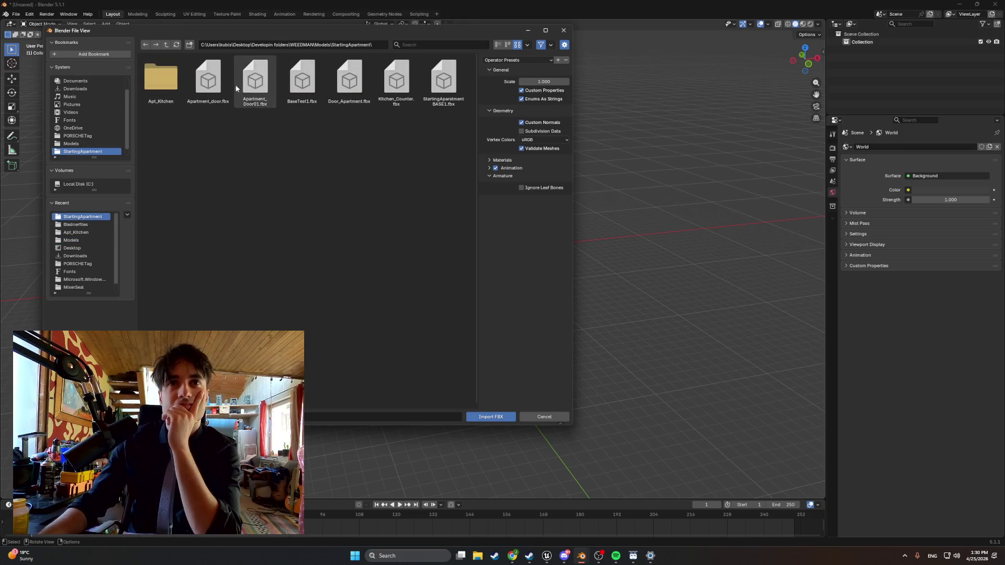
double_click(255, 88)
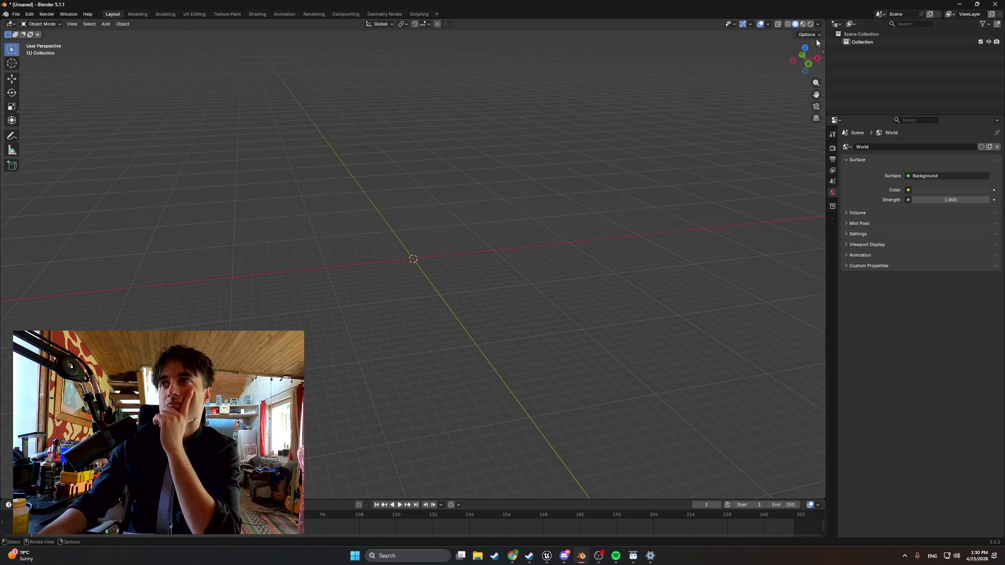
left_click(920, 41)
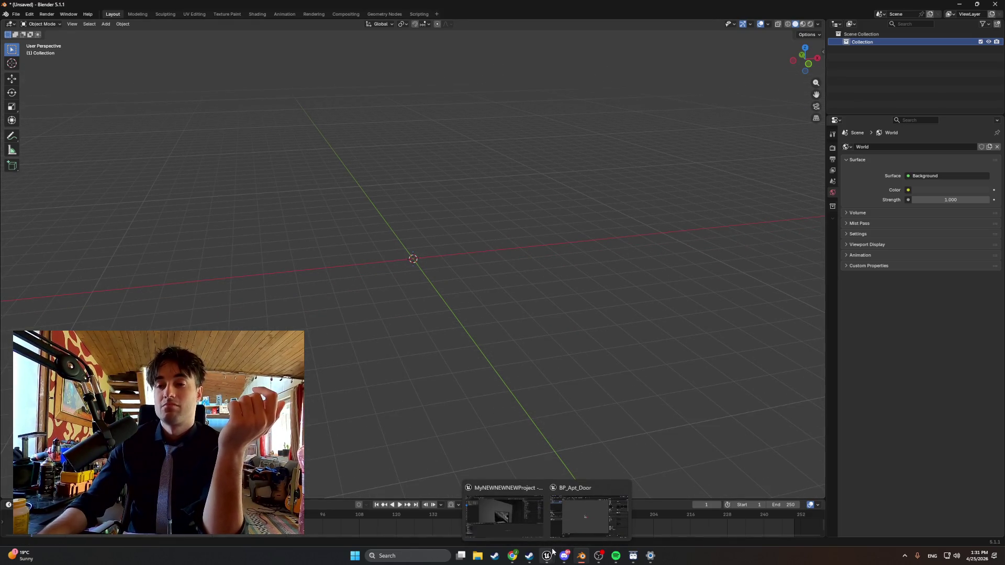
- Import Apartment_door.fbx from StartingApartment into the scene
mouse_move(576, 553)
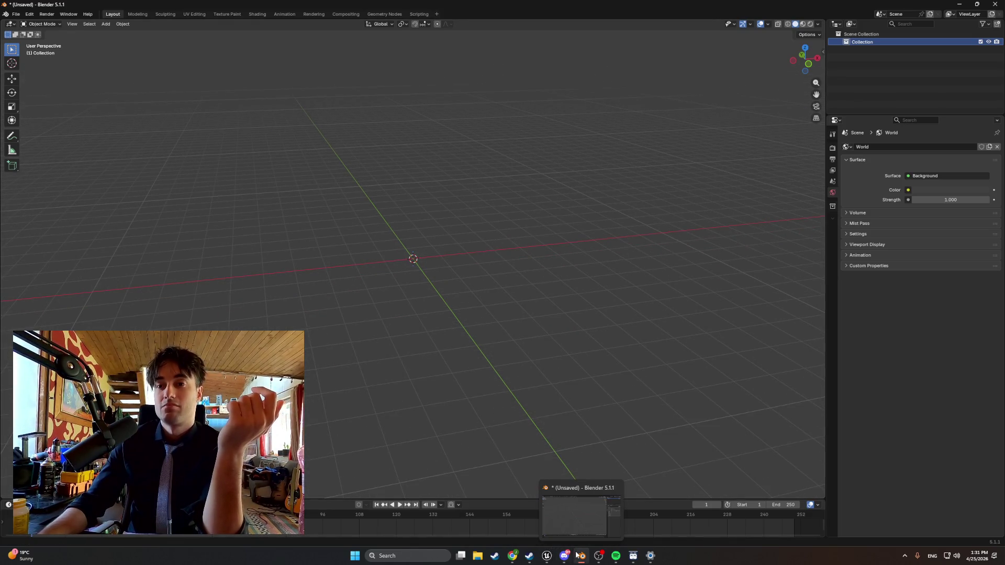
left_click(16, 14)
mouse_move(65, 126)
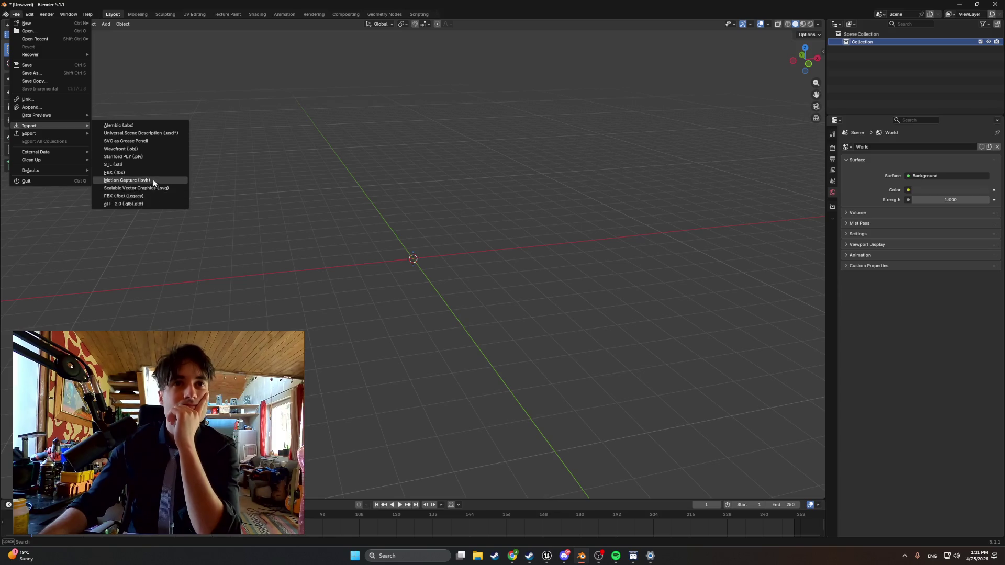
left_click(153, 172)
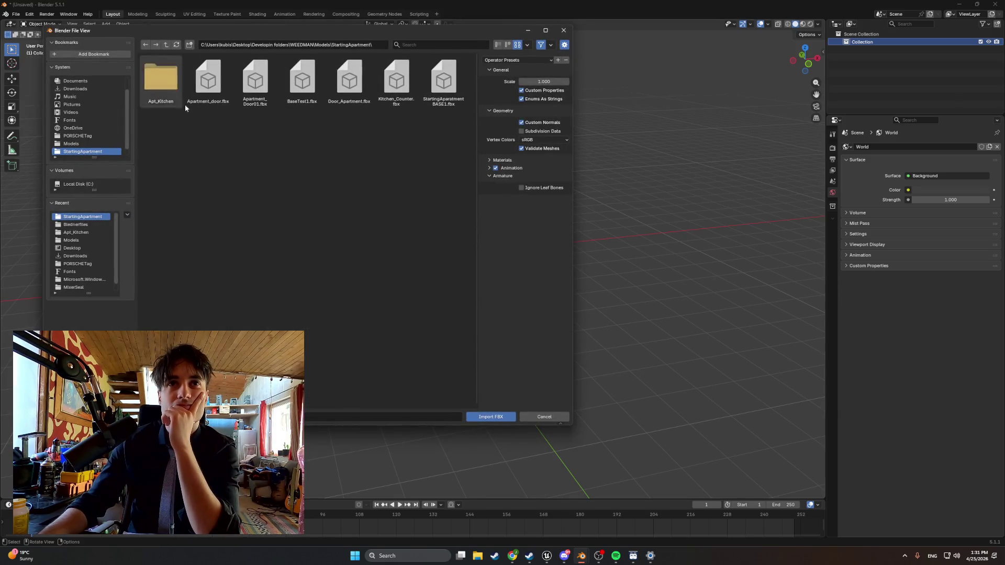
double_click(207, 84)
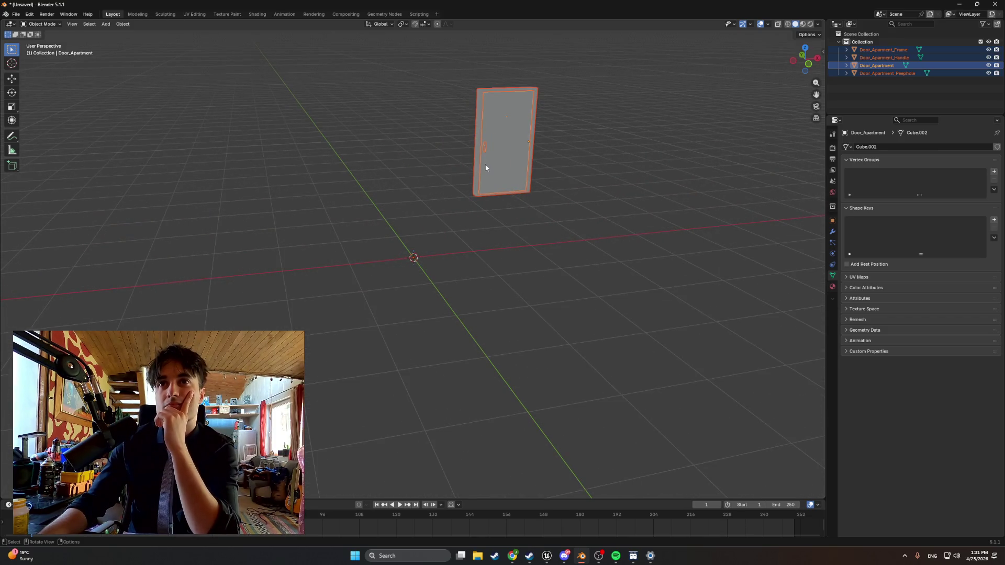
- Orbit and zoom around the imported door, then delete its four Door_Apartment objects
left_click_drag(486, 167, 343, 156)
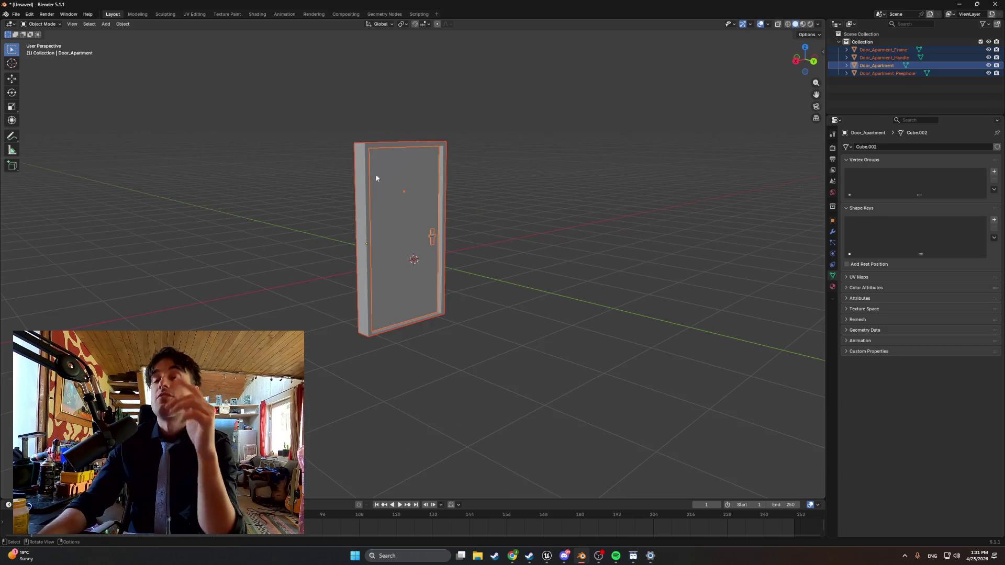
mouse_move(422, 187)
left_mouse_down()
mouse_move(258, 221)
mouse_move(258, 212)
mouse_move(308, 231)
mouse_move(363, 233)
mouse_move(337, 168)
left_mouse_up()
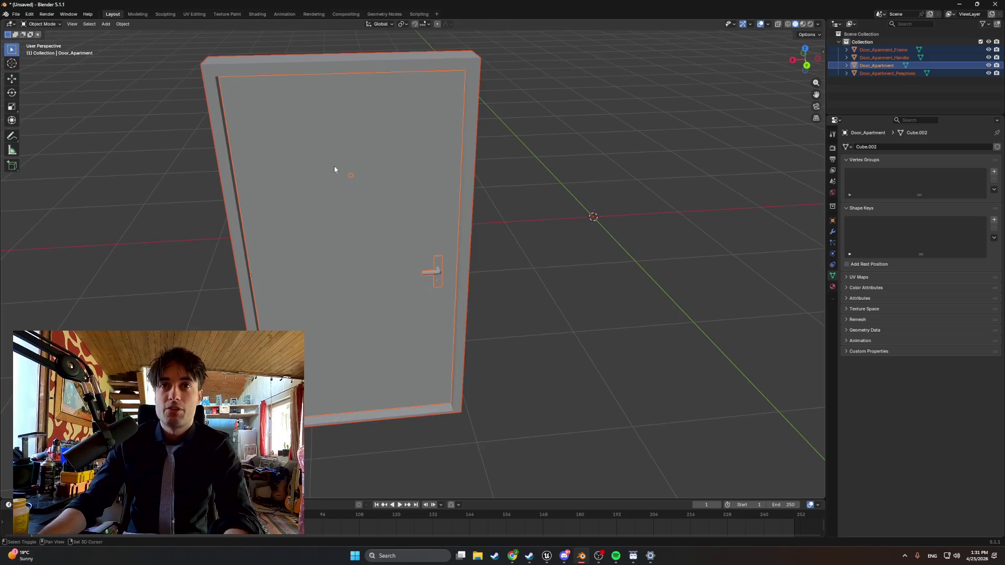
scroll(334, 165, "up", 5)
scroll(327, 145, "down", 6)
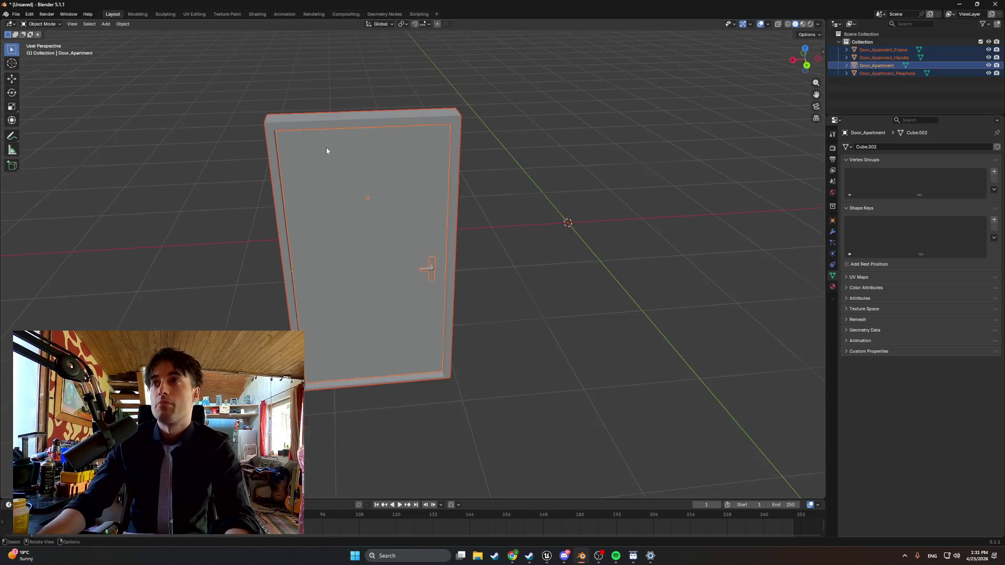
mouse_move(400, 207)
left_mouse_down()
mouse_move(518, 209)
mouse_move(395, 197)
left_mouse_up()
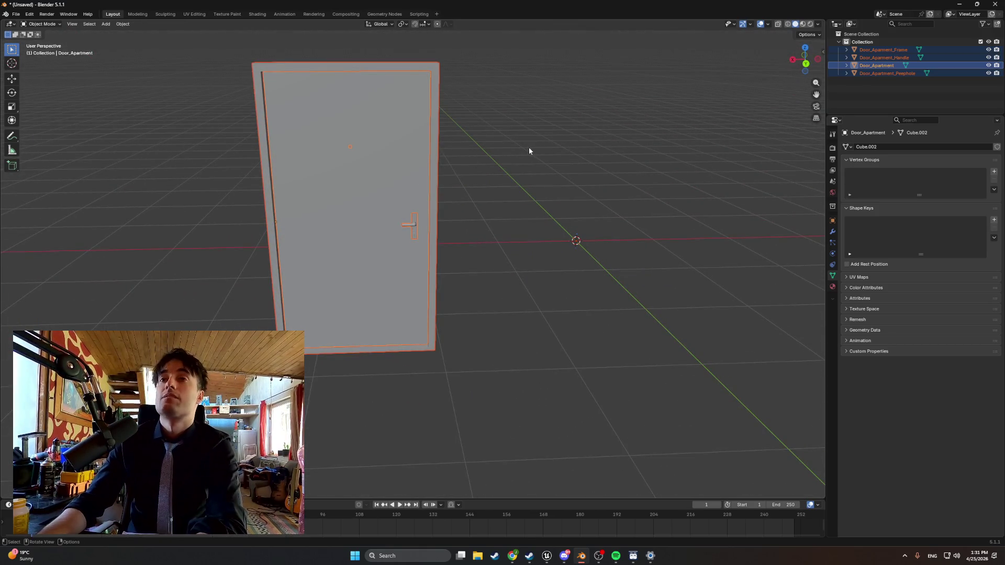
key("Delete")
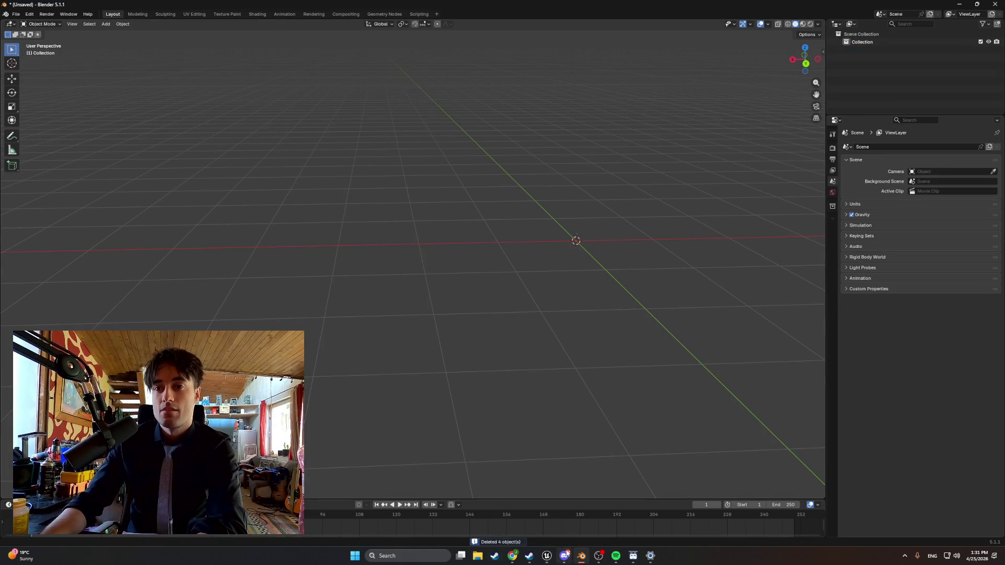
left_click(16, 14)
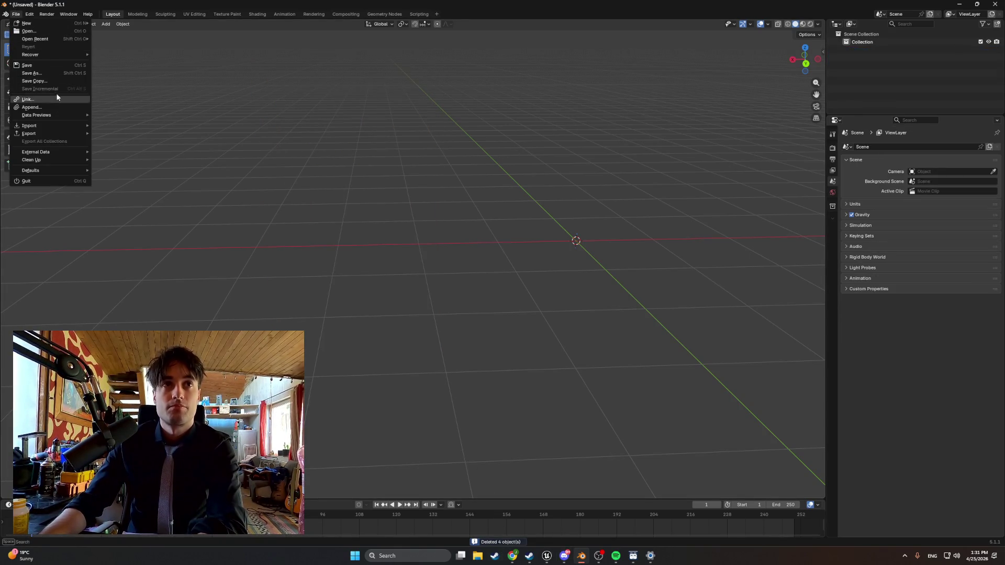
- Reopen StartingAparatmentBASE1.blend, discarding changes to the current scene
left_click(52, 33)
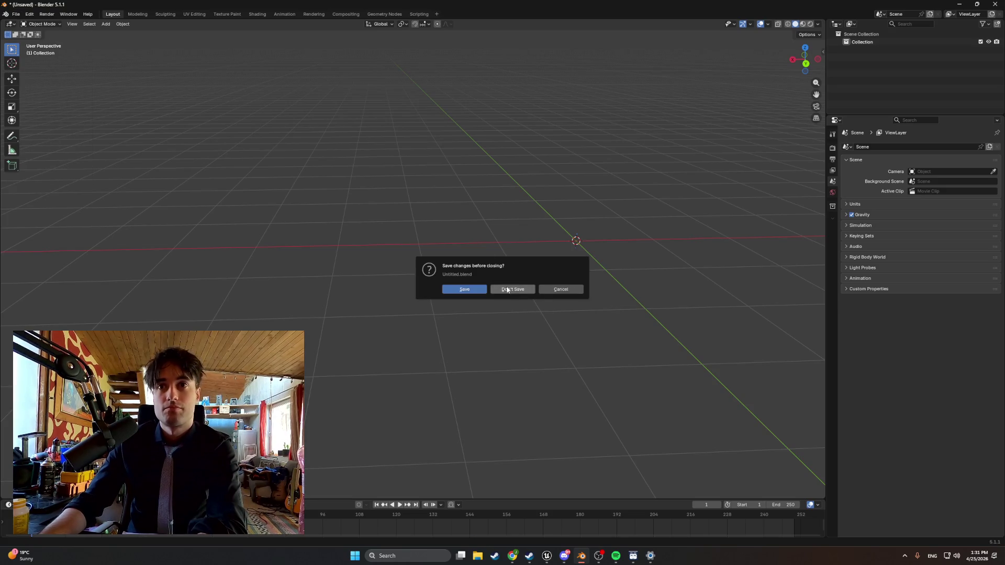
left_click(510, 289)
double_click(390, 80)
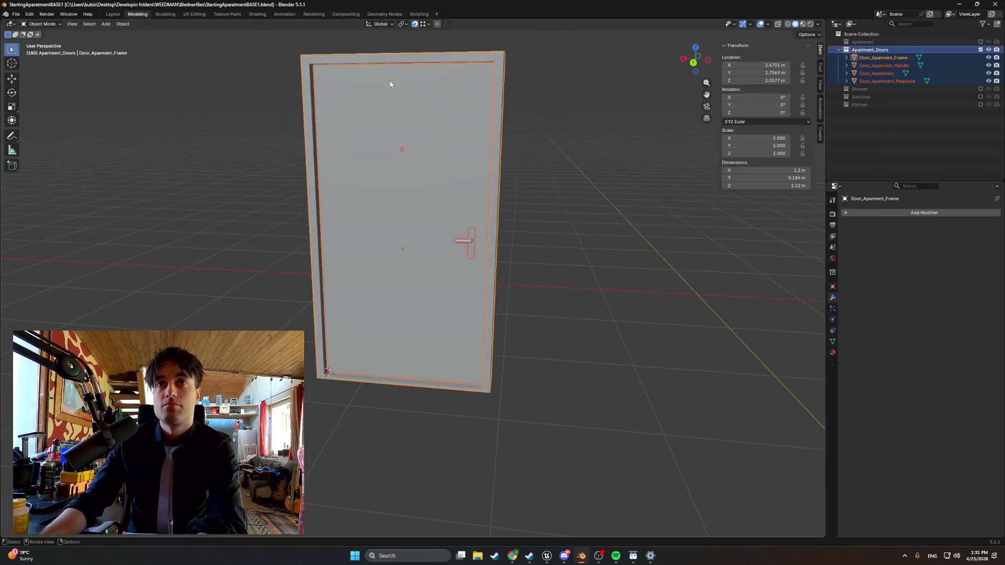
- Export the selected door parts as FBX into Models\StartingApartment, overwriting the earlier file
left_click(16, 15)
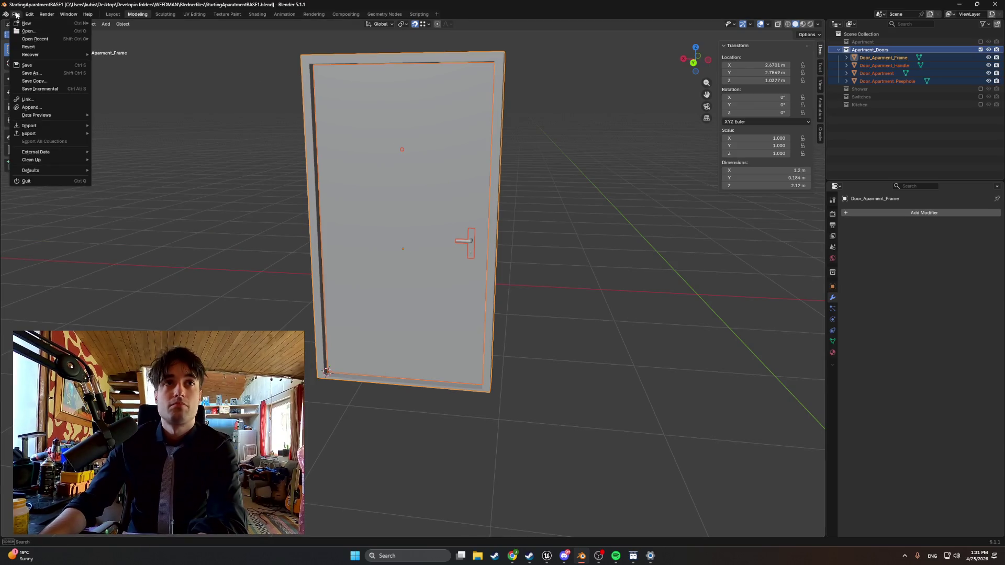
mouse_move(52, 134)
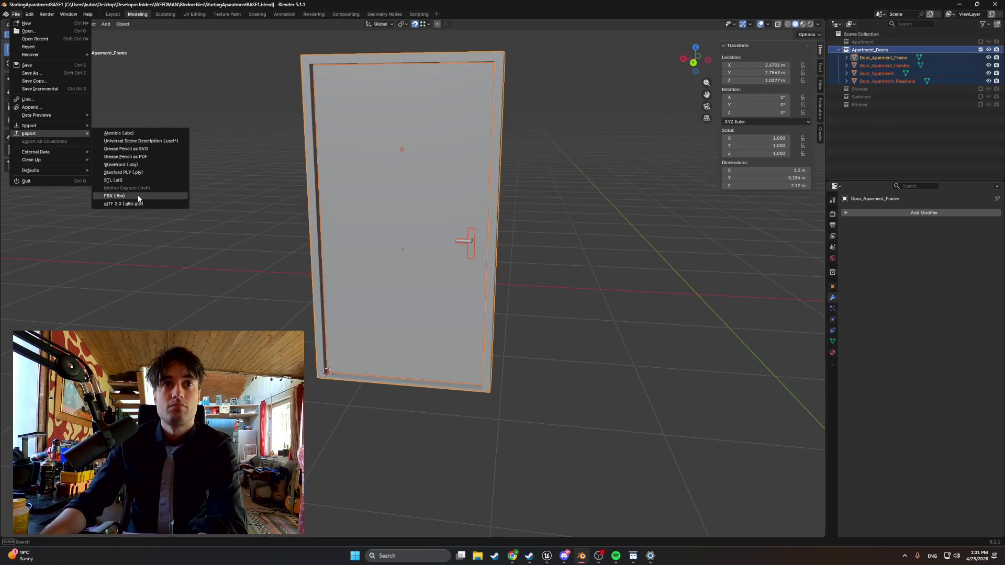
left_click(138, 196)
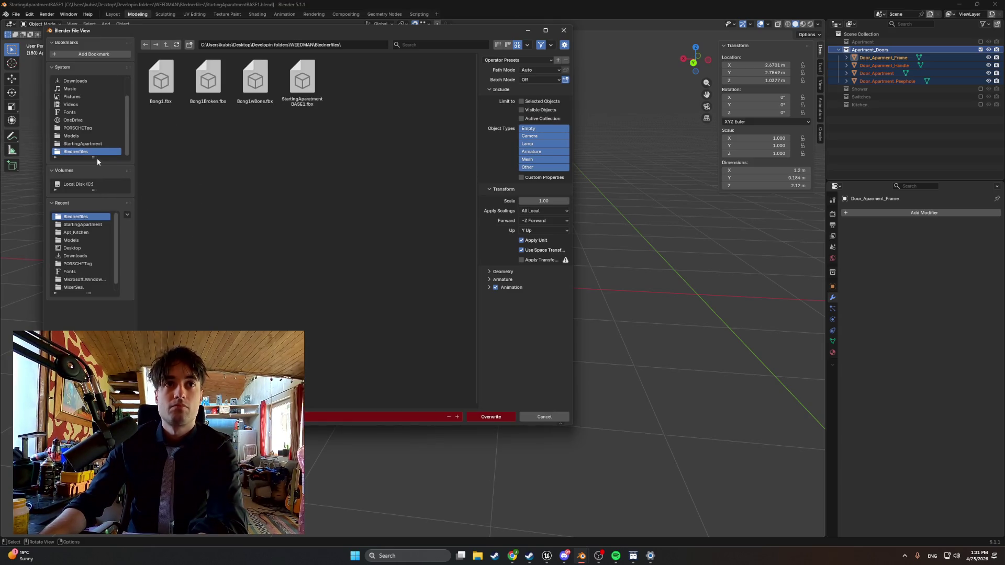
left_click(98, 136)
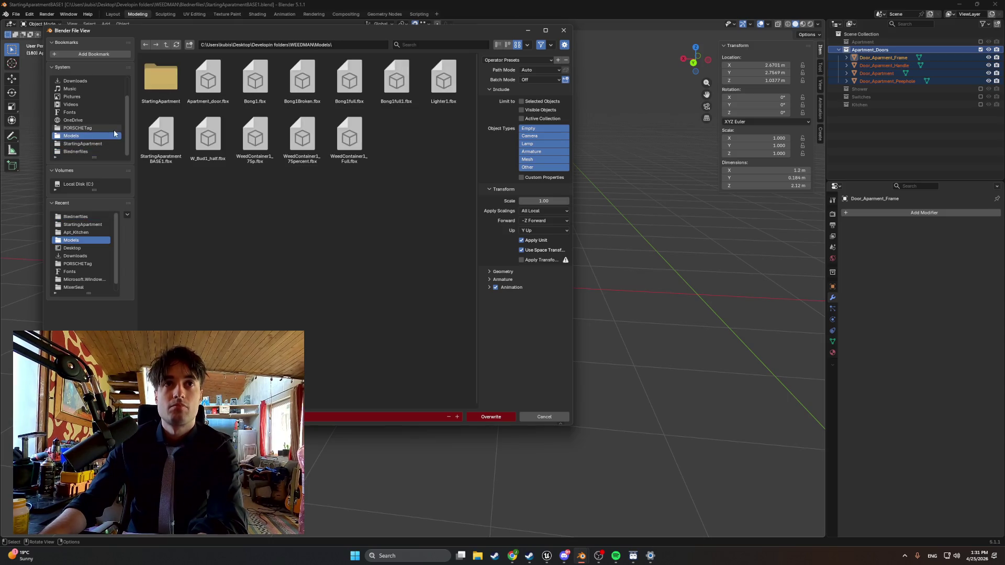
double_click(157, 98)
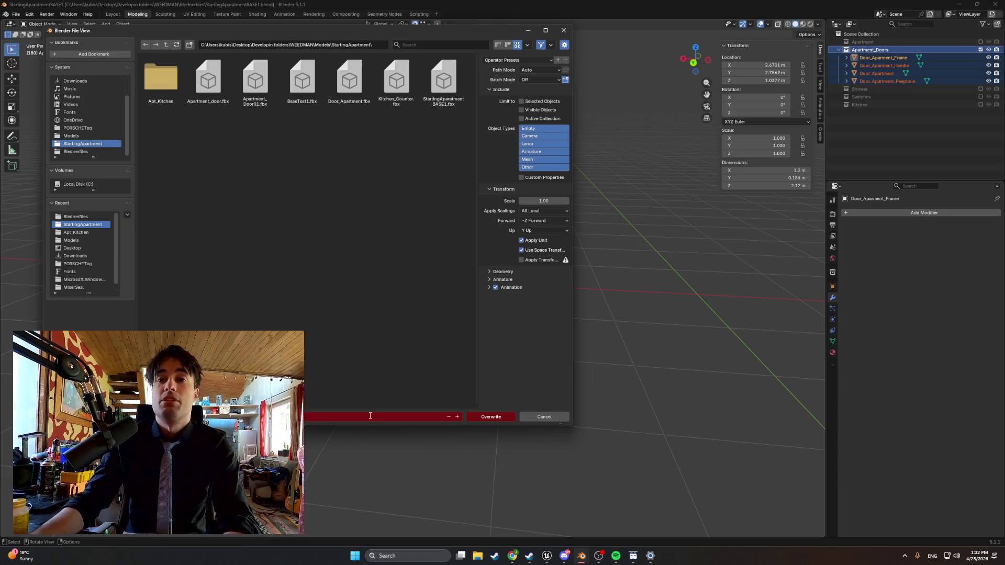
left_click(471, 417)
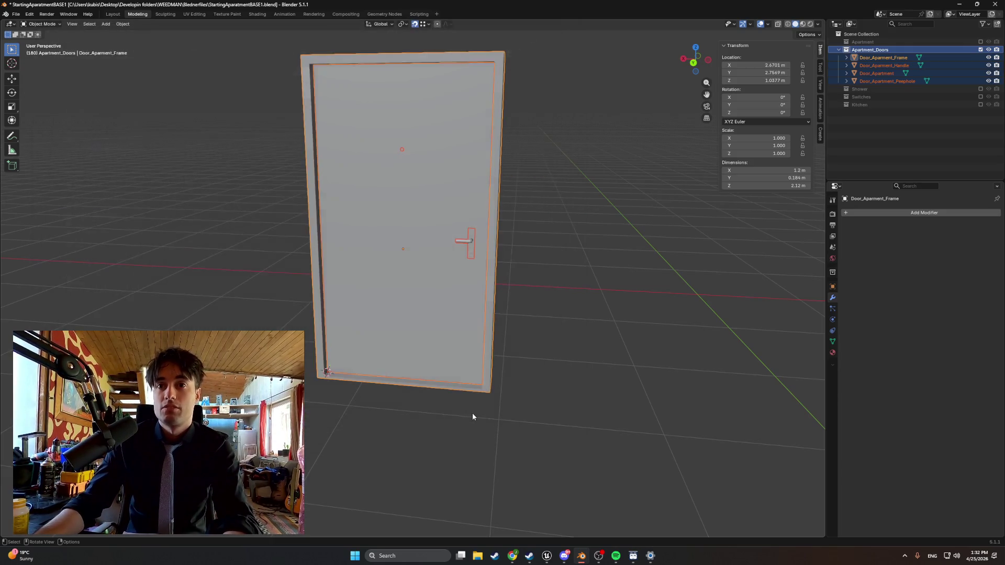
- Back out of starting a new file and re-export the selected door parts as FBX
left_click(16, 14)
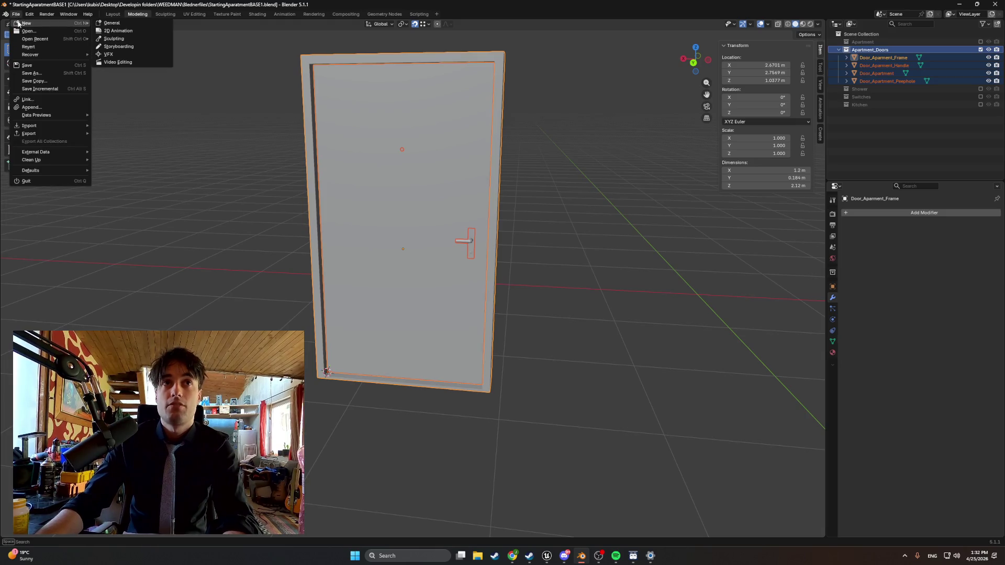
left_click(100, 24)
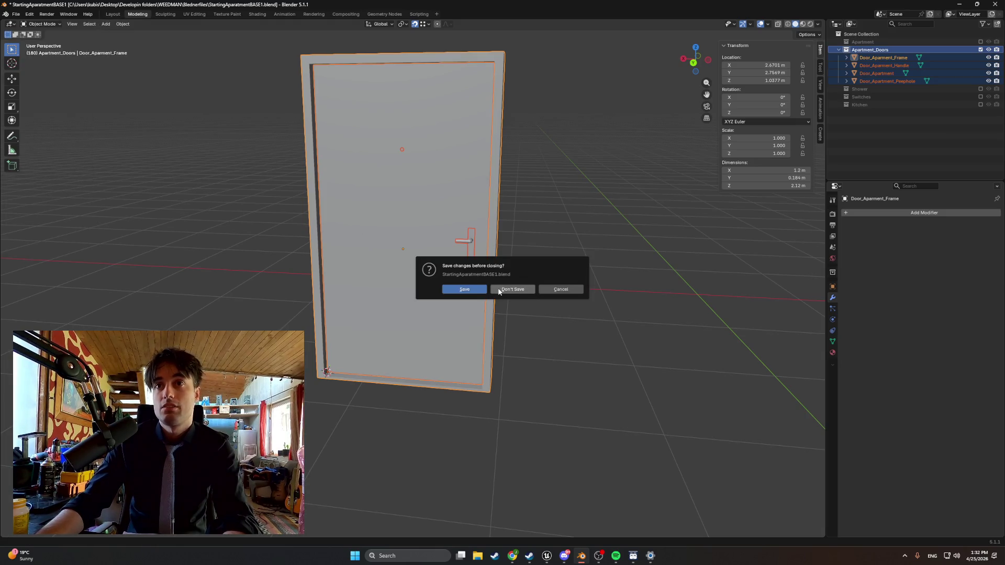
left_click(560, 289)
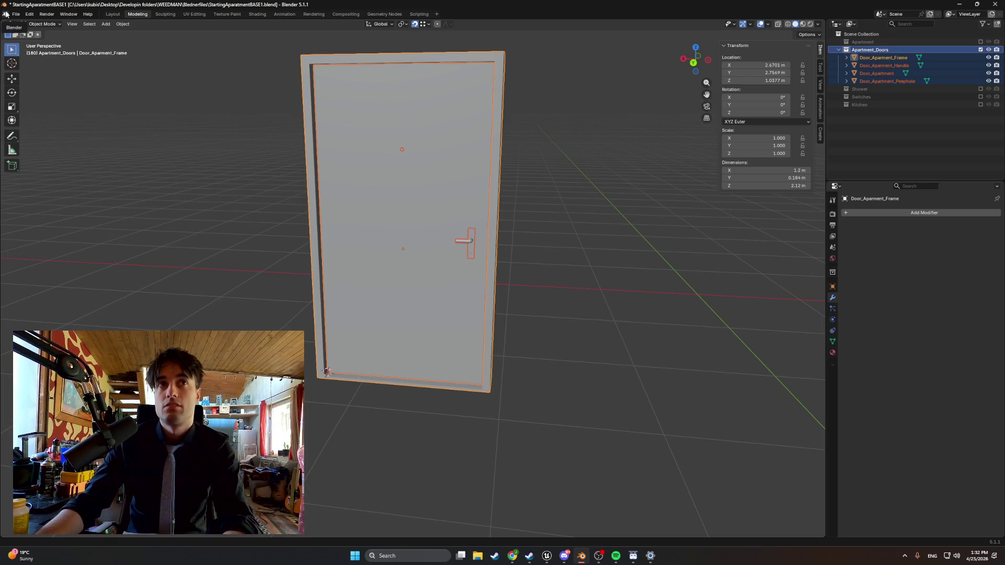
left_click(16, 15)
mouse_move(53, 134)
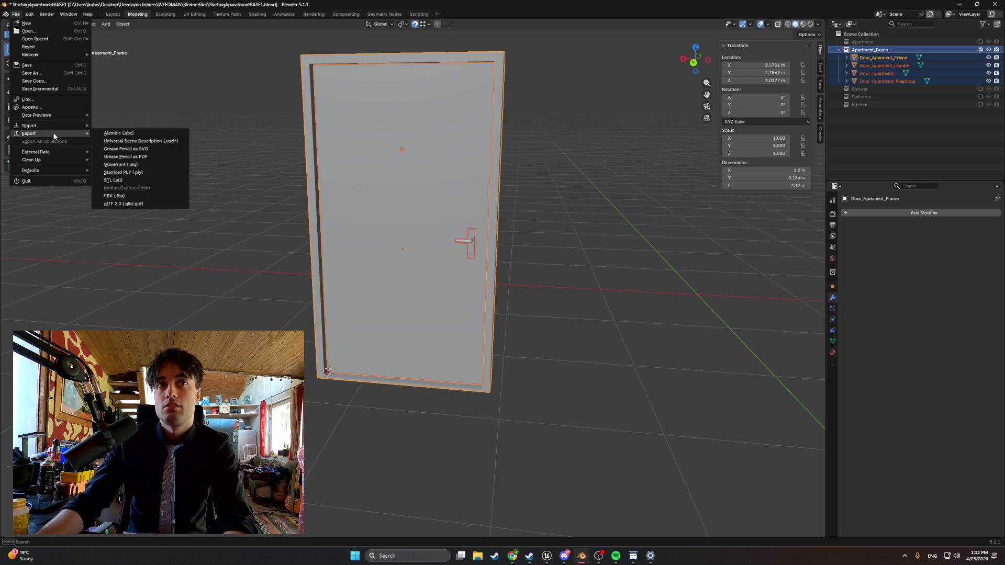
left_click(129, 197)
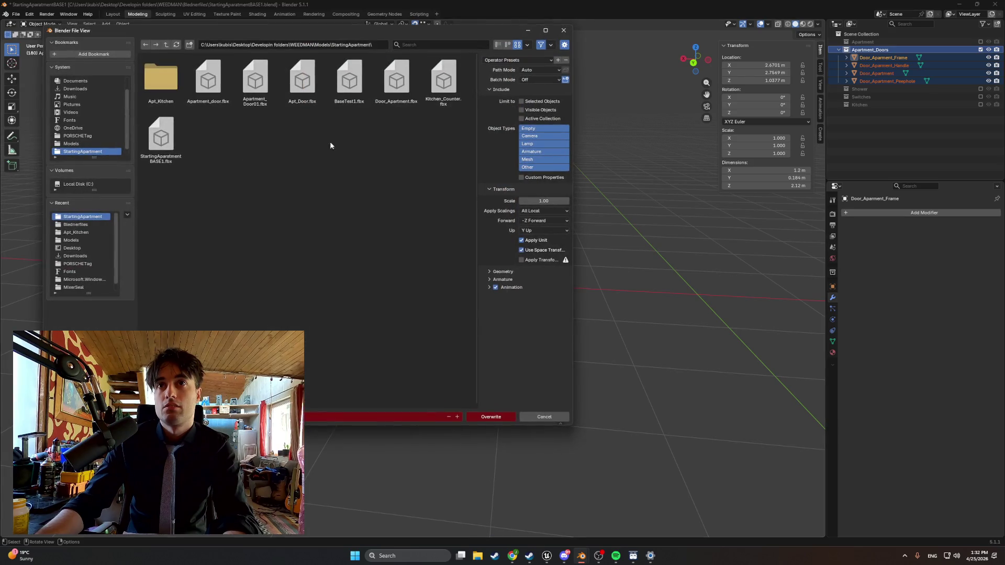
left_click(490, 417)
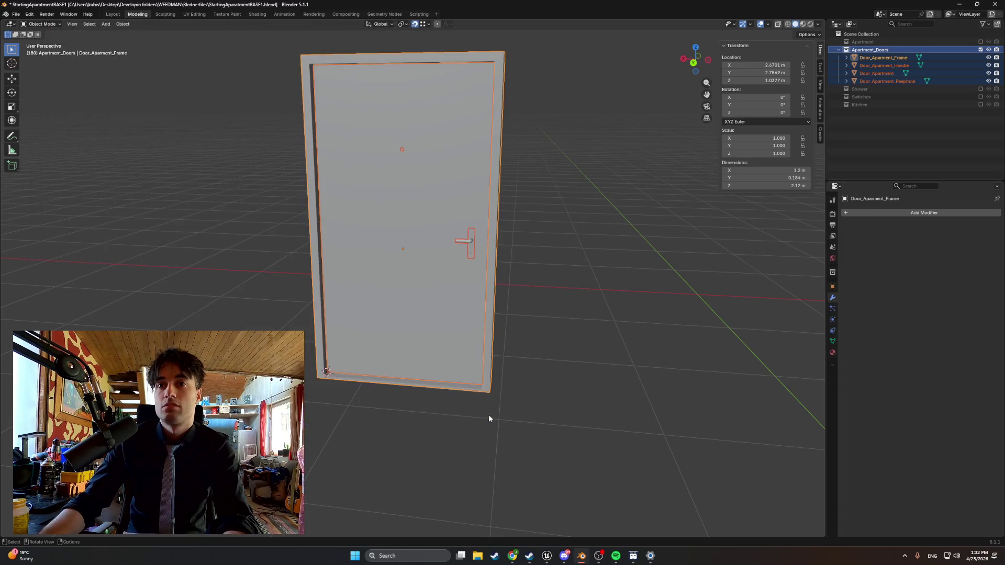
- Begin creating a new empty Blender file
left_click(15, 14)
mouse_move(32, 23)
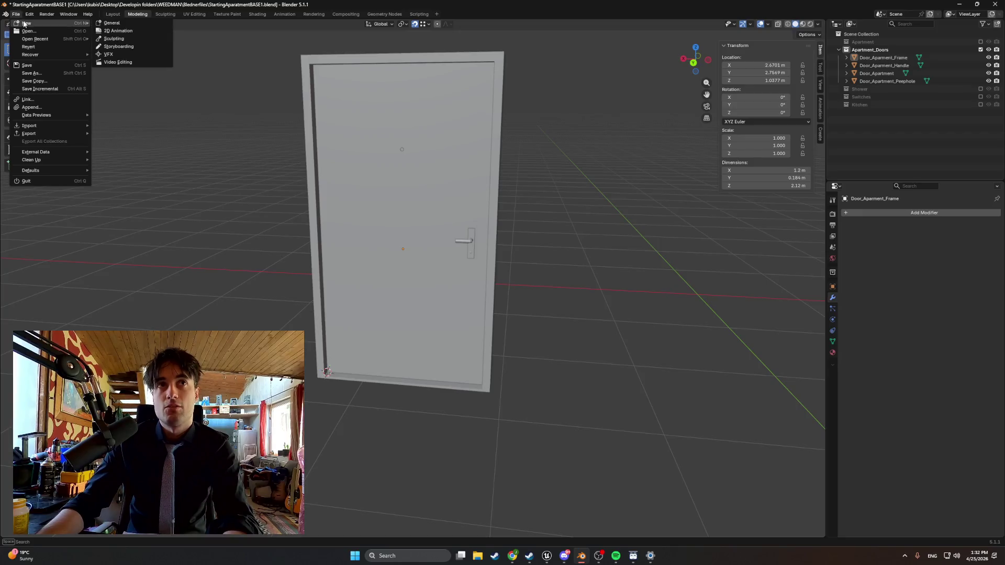
left_click(131, 31)
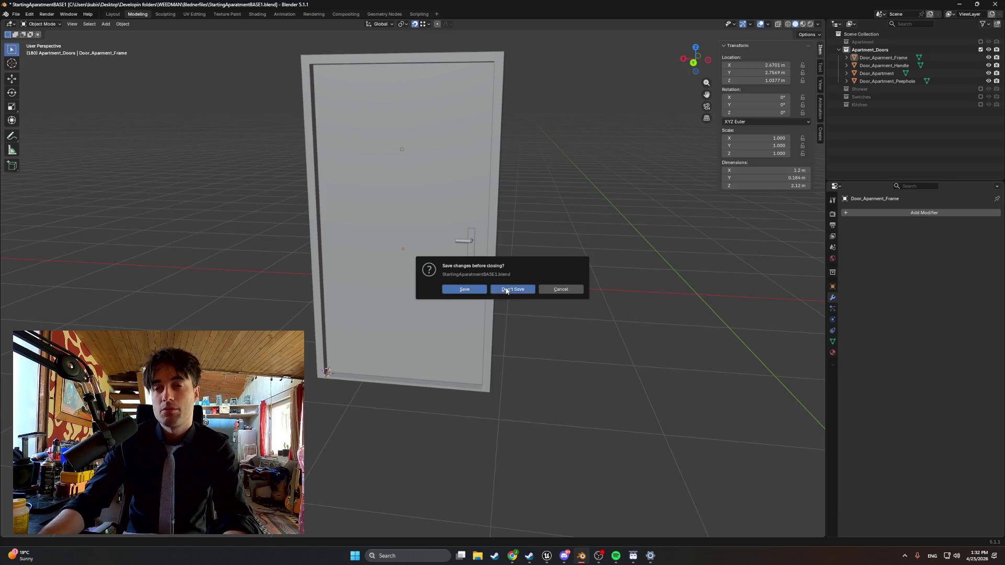
- Open the new file without saving and delete the default cube, camera and light
left_click(506, 291)
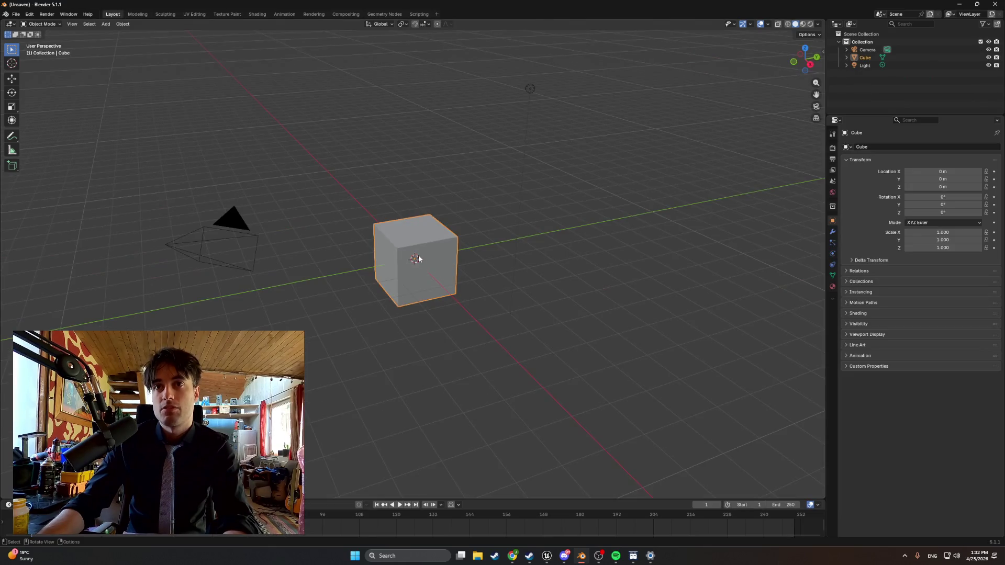
key("Delete")
left_click(865, 50)
key("a")
key("Delete")
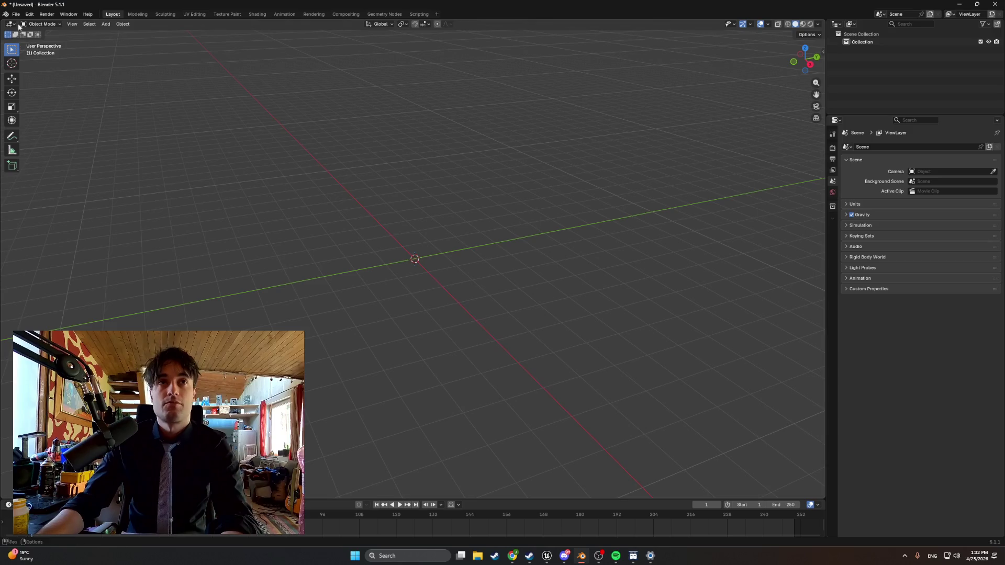
- Import Door_Apartment.fbx from Desktop\Developin folders\WEEDMAN\Models\StartingApartment
left_click(16, 14)
mouse_move(55, 137)
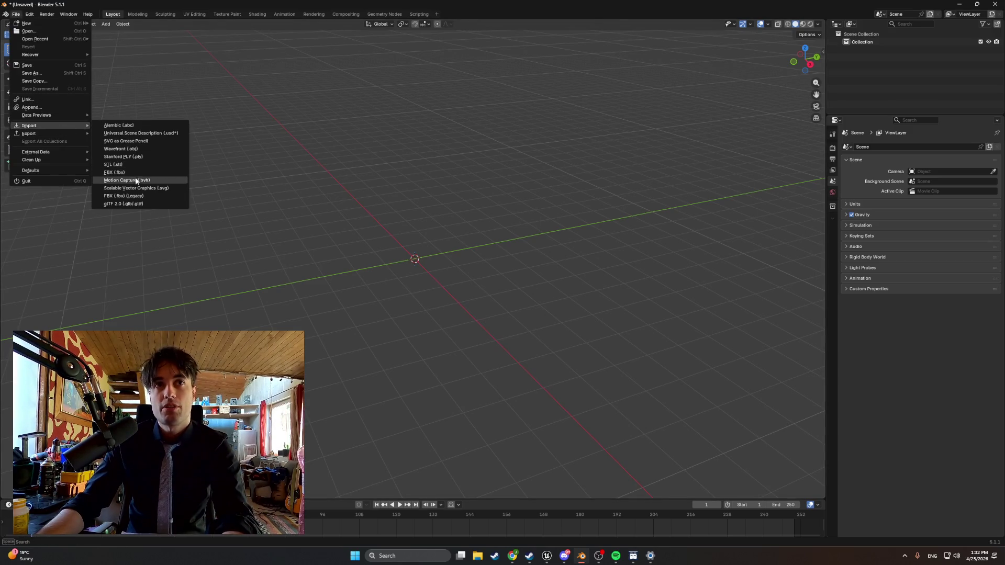
left_click(118, 173)
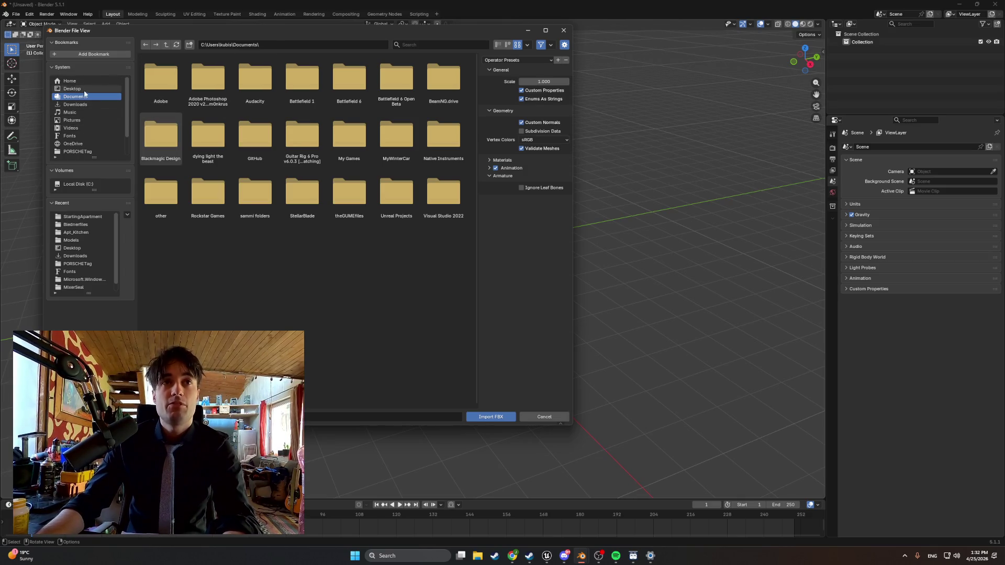
left_click(73, 88)
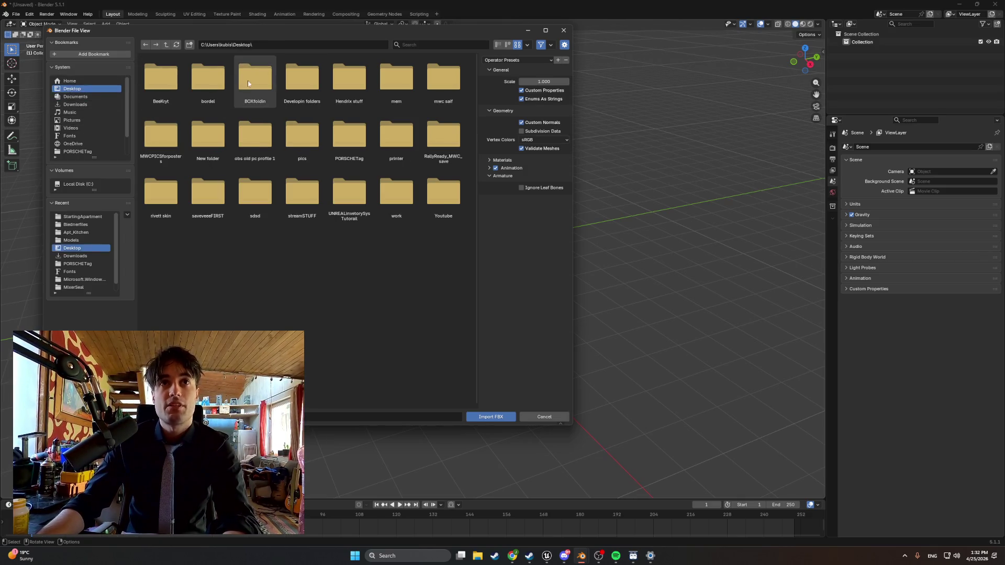
double_click(310, 89)
double_click(352, 146)
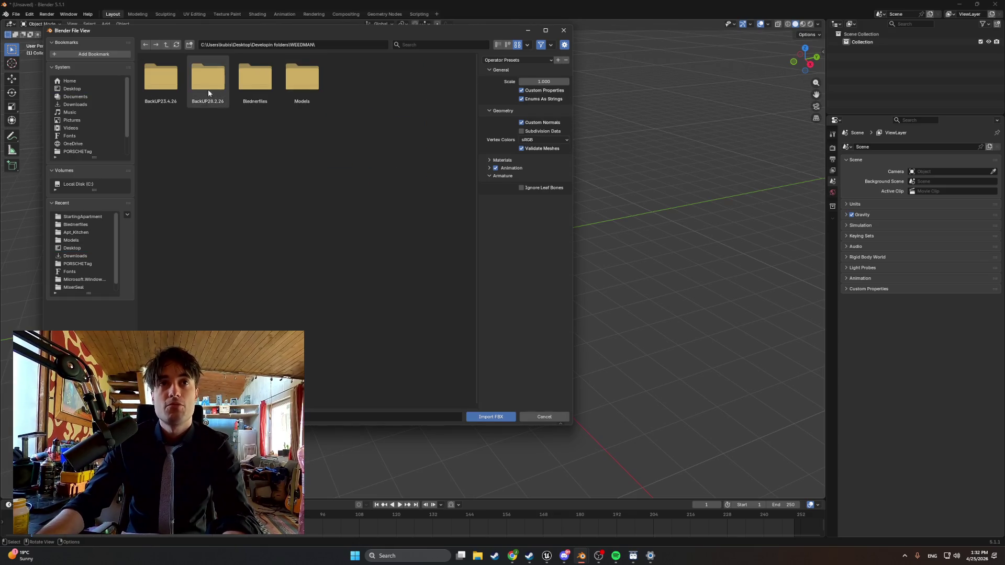
left_click(293, 91)
double_click(321, 84)
double_click(166, 77)
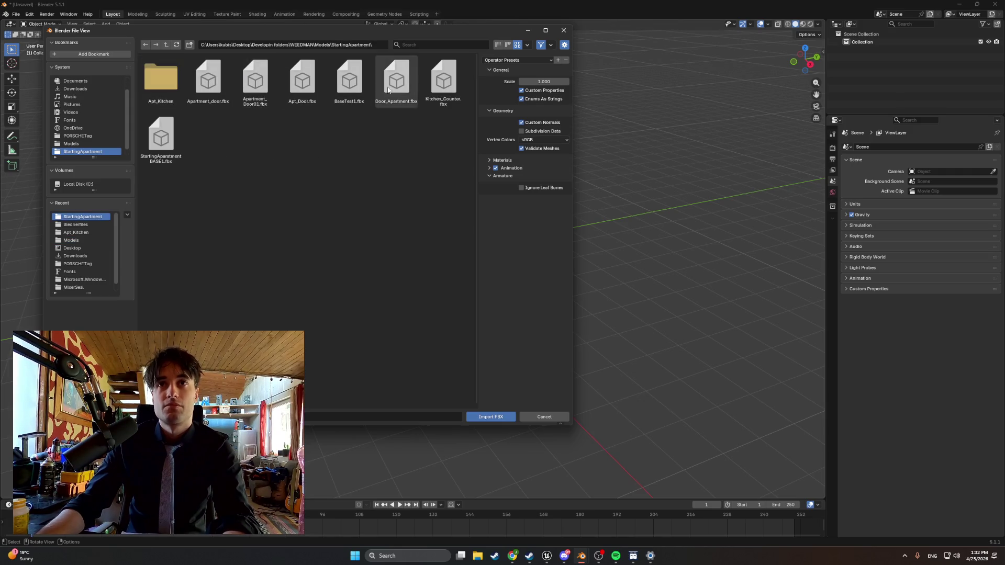
double_click(300, 102)
scroll(300, 105, "up", 3)
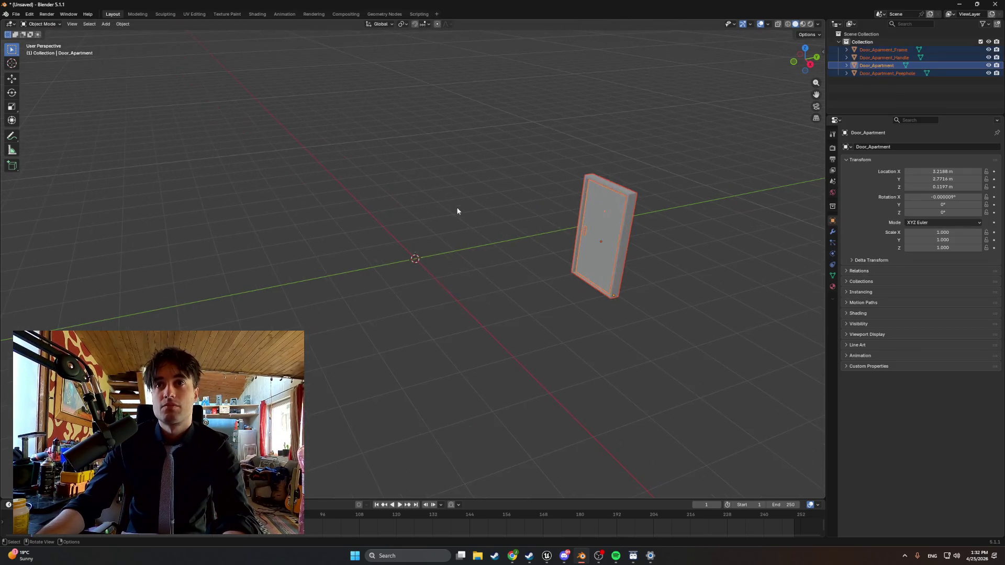
- Orbit and zoom to the imported Door_Apartment, then switch it into Edit Mode
mouse_move(314, 131)
left_mouse_down()
mouse_move(391, 198)
mouse_move(299, 195)
mouse_move(363, 206)
mouse_move(327, 199)
left_mouse_up()
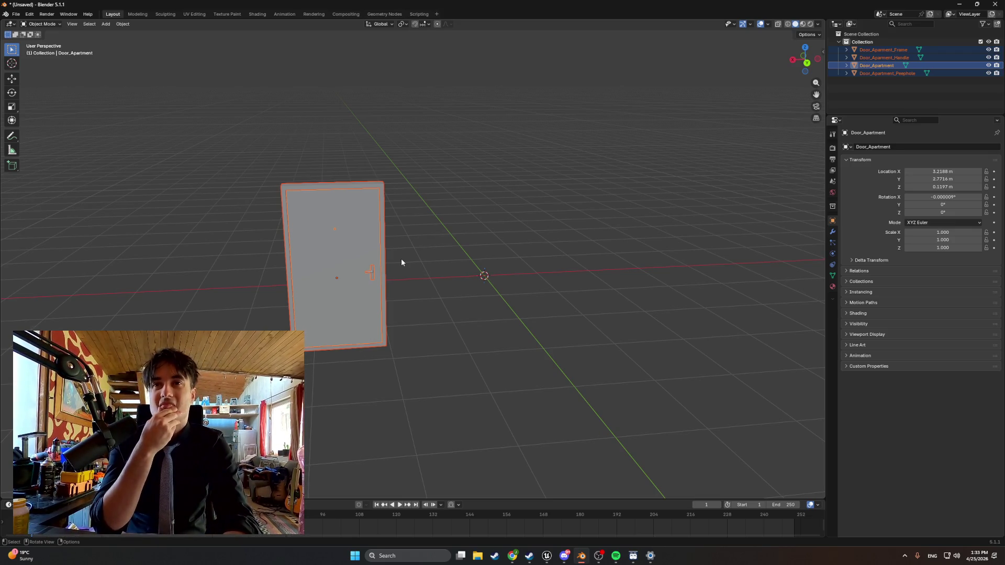
scroll(392, 259, "up", 2)
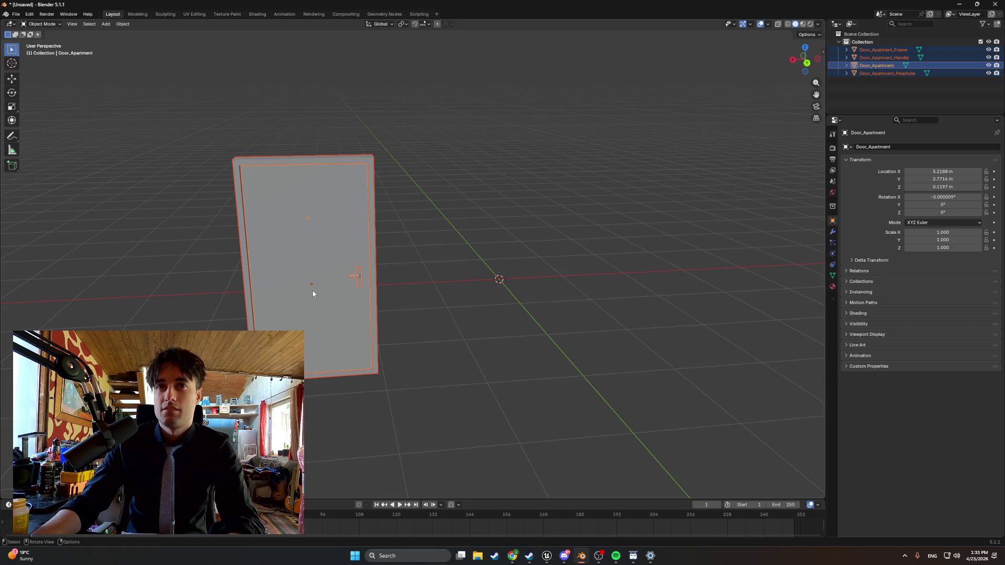
scroll(313, 293, "up", 2)
scroll(366, 277, "left", 3, "ctrl")
key("Tab")
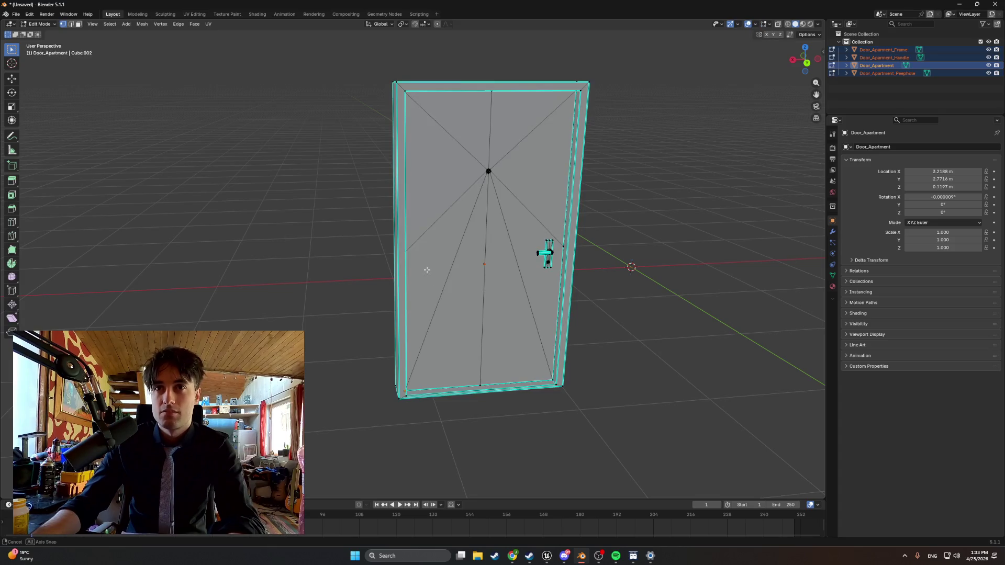
- Snap the door's bottom-left corner edge to the 3D cursor, undo it, and return to Object Mode
scroll(358, 270, "up", 5)
scroll(358, 270, "down", 4)
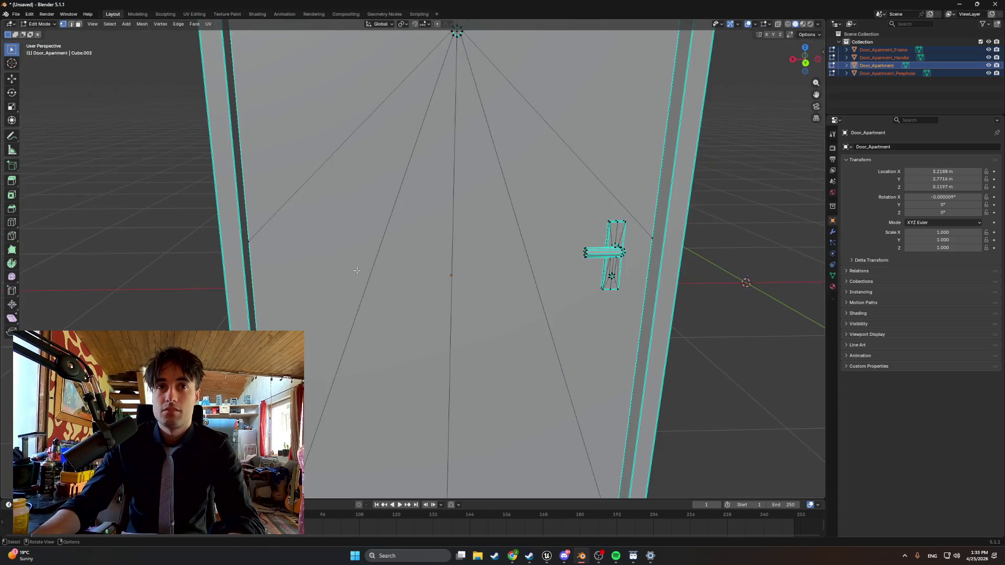
scroll(314, 259, "down", 4, "shift")
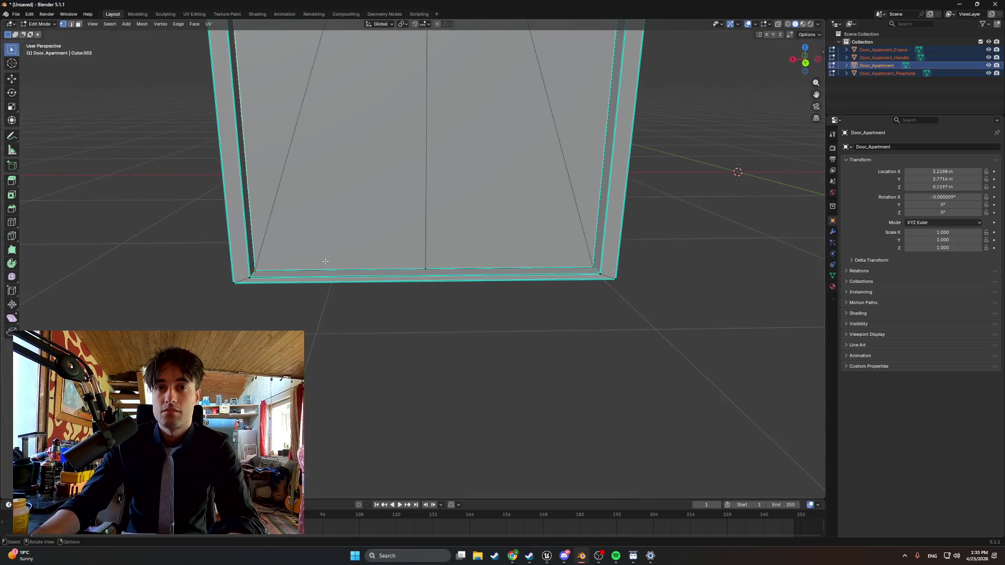
left_click(257, 266, "alt")
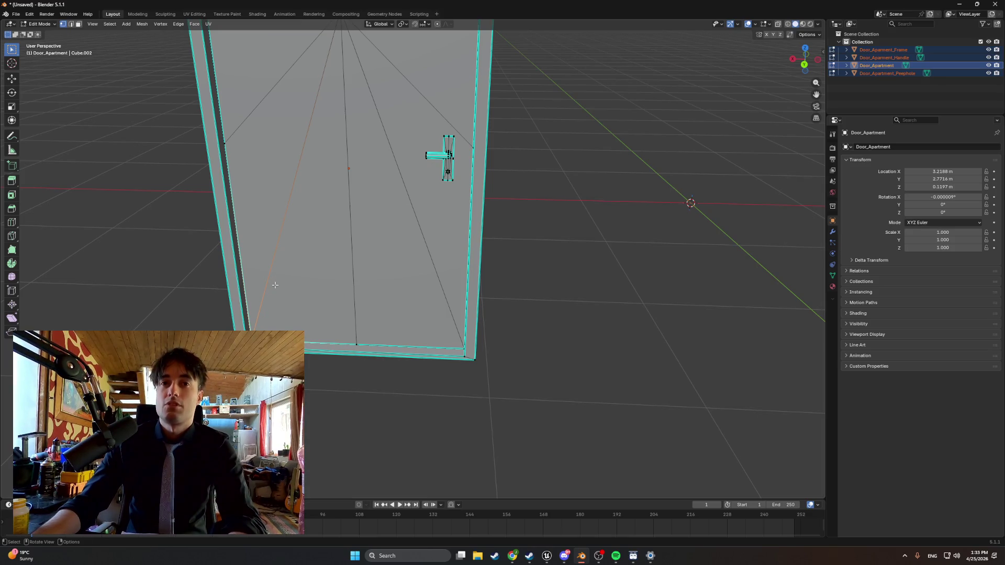
key("shift+s")
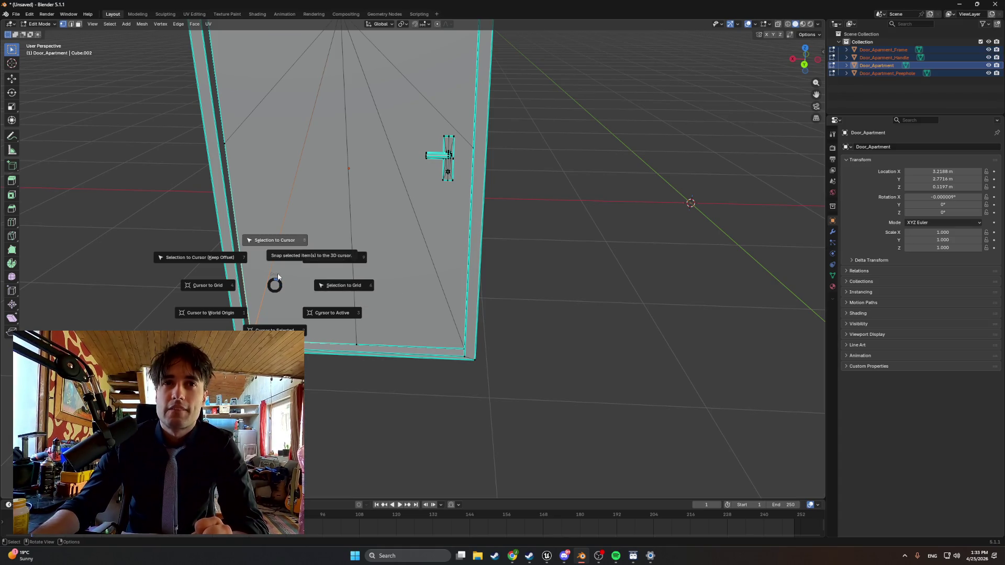
left_click(219, 259)
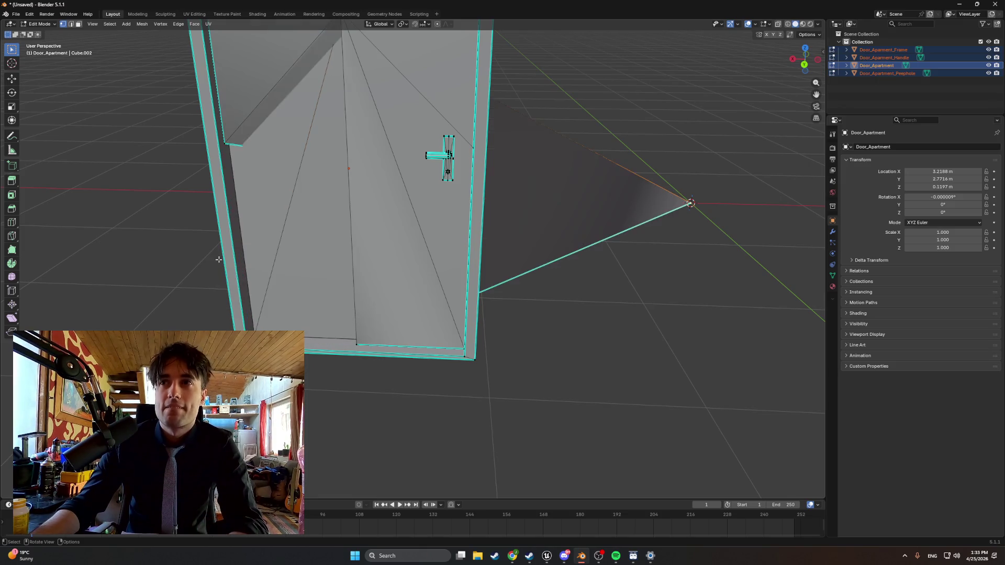
key("ctrl+z")
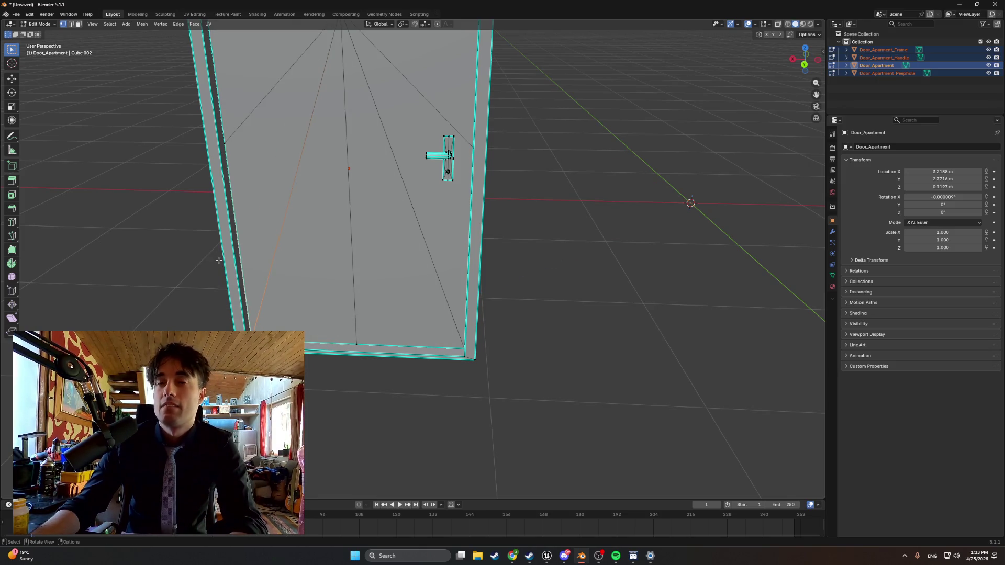
scroll(218, 261, "down", 2)
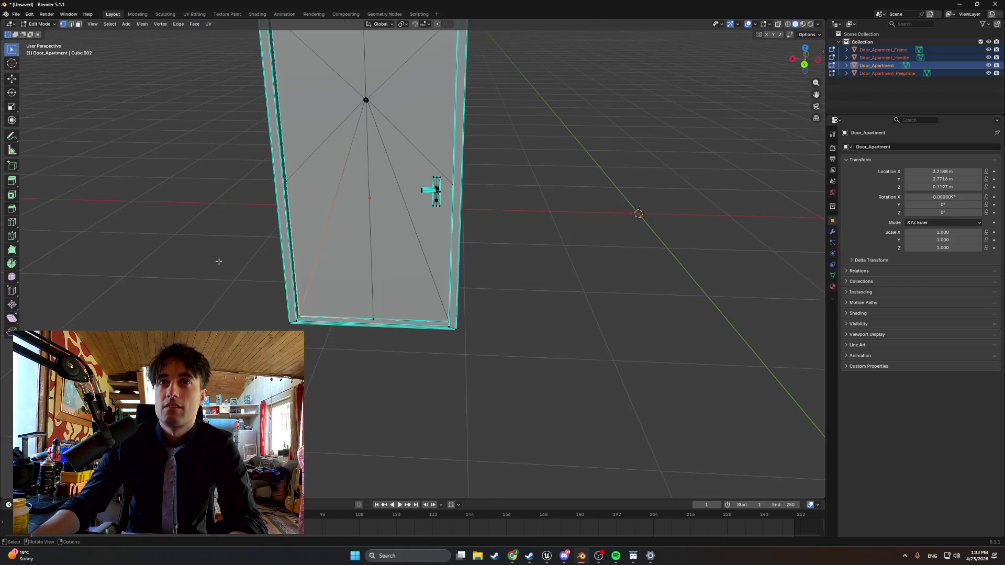
key("Tab")
key("shift+s")
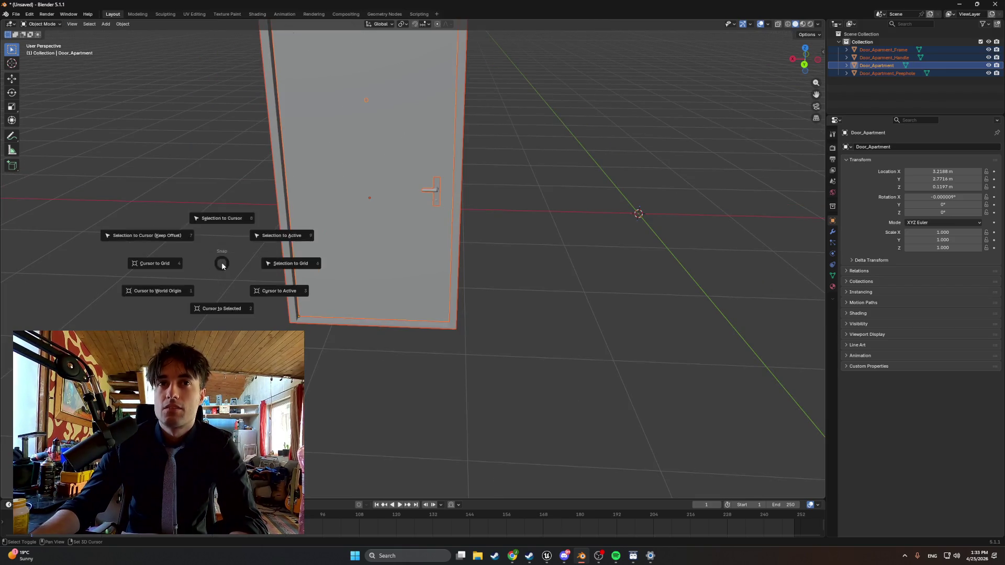
- Move the selected door pieces to the 3D cursor using Selection to Cursor (Keep Offset), then Selection to Cursor
left_click(180, 236)
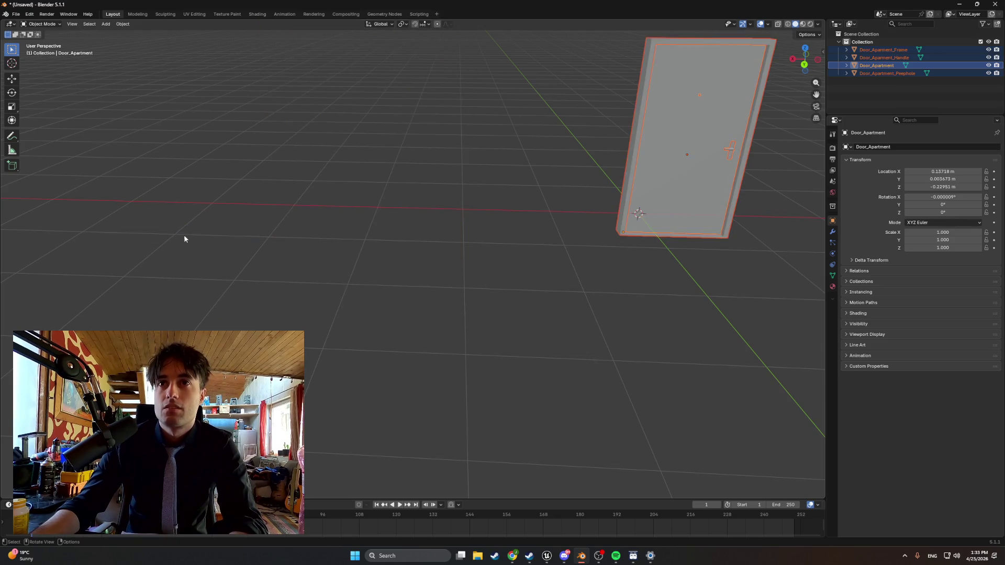
scroll(524, 209, "up", 4)
mouse_move(525, 198)
left_mouse_down()
mouse_move(384, 243)
mouse_move(403, 184)
mouse_move(382, 239)
mouse_move(296, 238)
mouse_move(406, 231)
mouse_move(400, 237)
left_mouse_up()
scroll(399, 237, "down", 2)
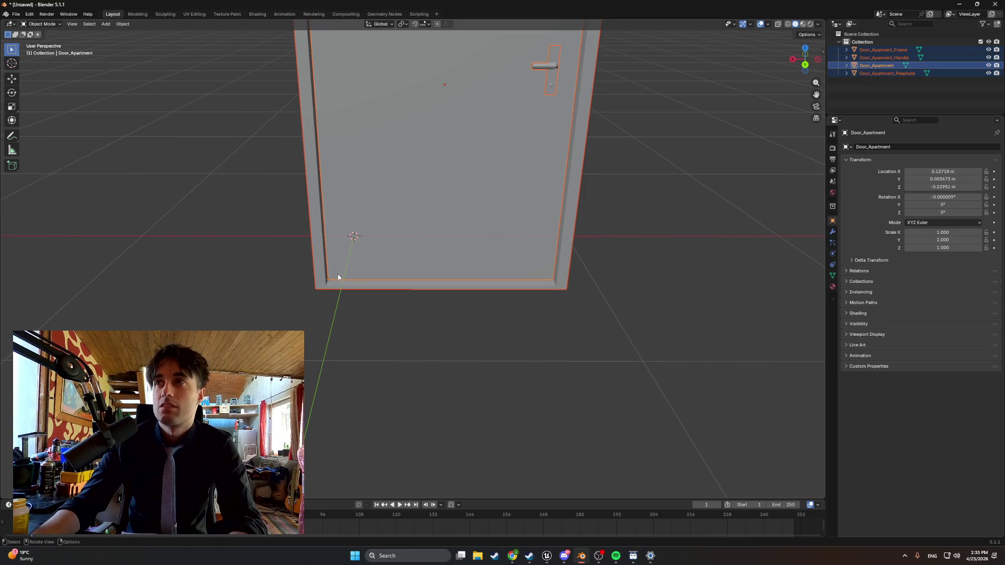
key("shift+s")
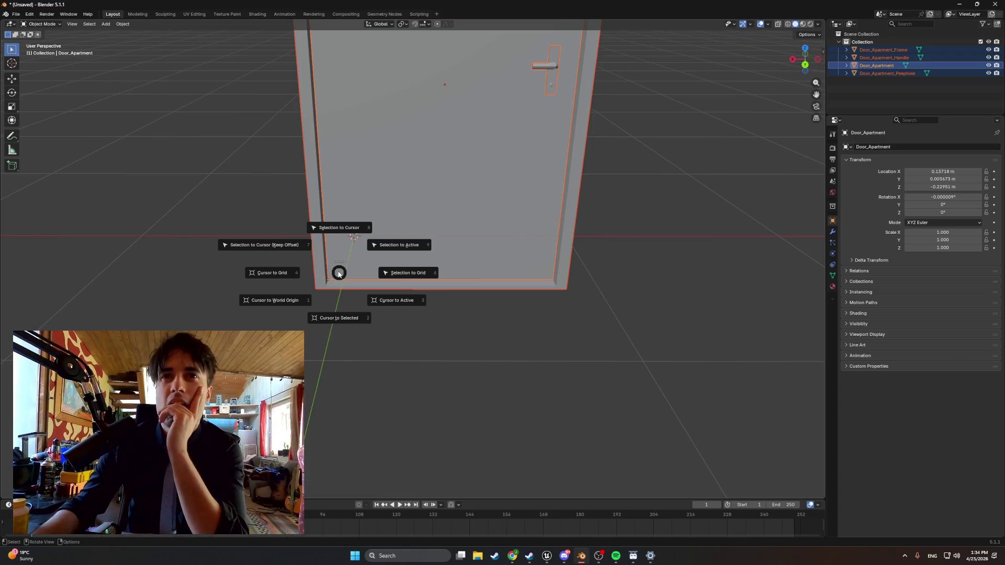
left_click(341, 231)
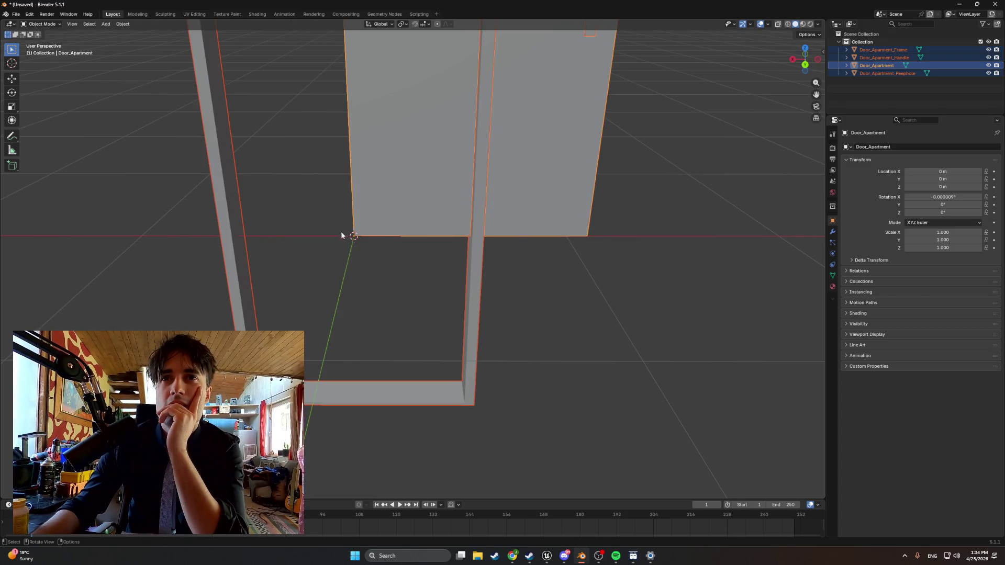
mouse_move(316, 214)
left_mouse_down()
mouse_move(319, 186)
mouse_move(353, 203)
mouse_move(357, 222)
mouse_move(290, 259)
left_mouse_up()
left_click(284, 265)
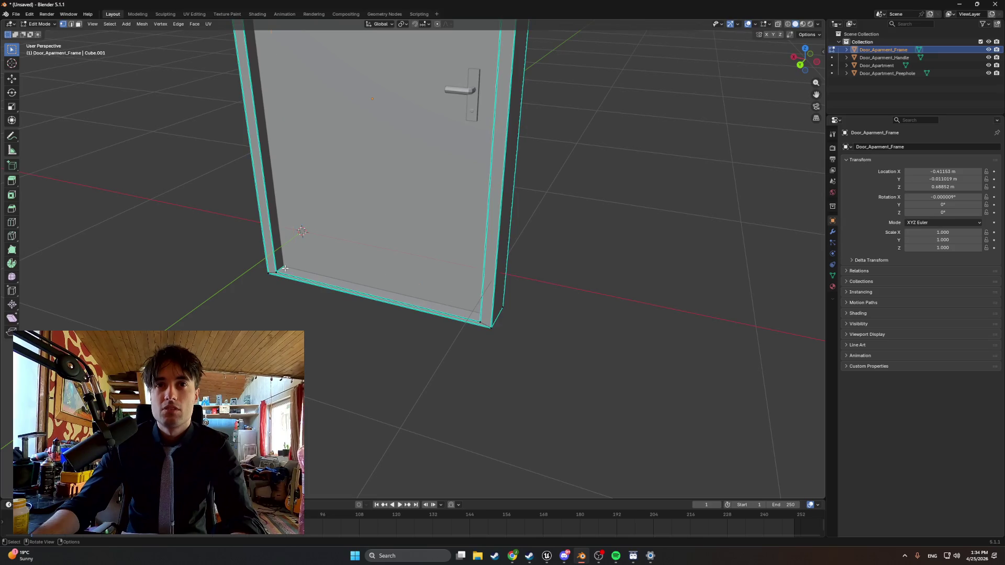
key("Tab")
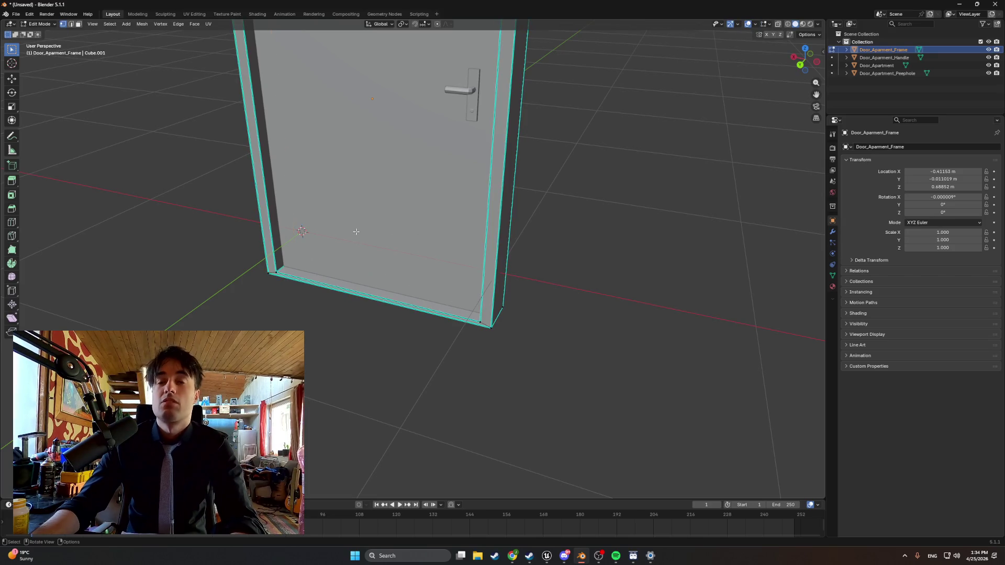
key("Tab")
key("Tab")
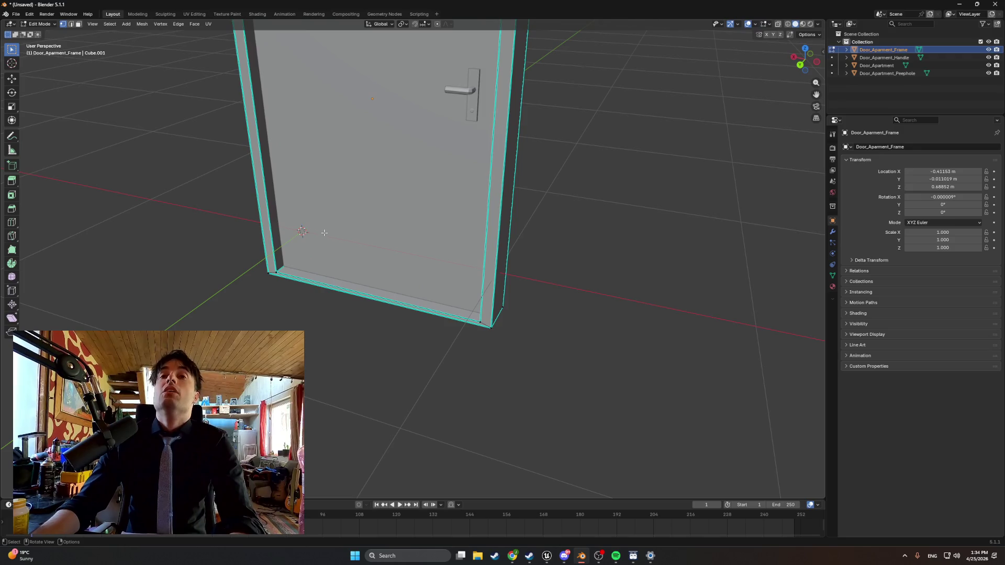
scroll(308, 247, "up", 6)
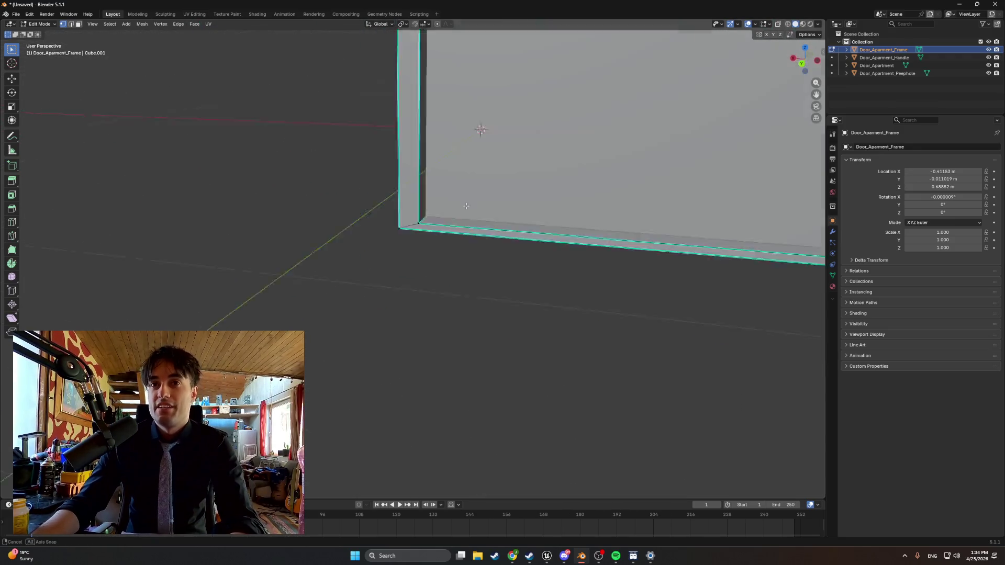
key("Tab")
left_click(388, 235)
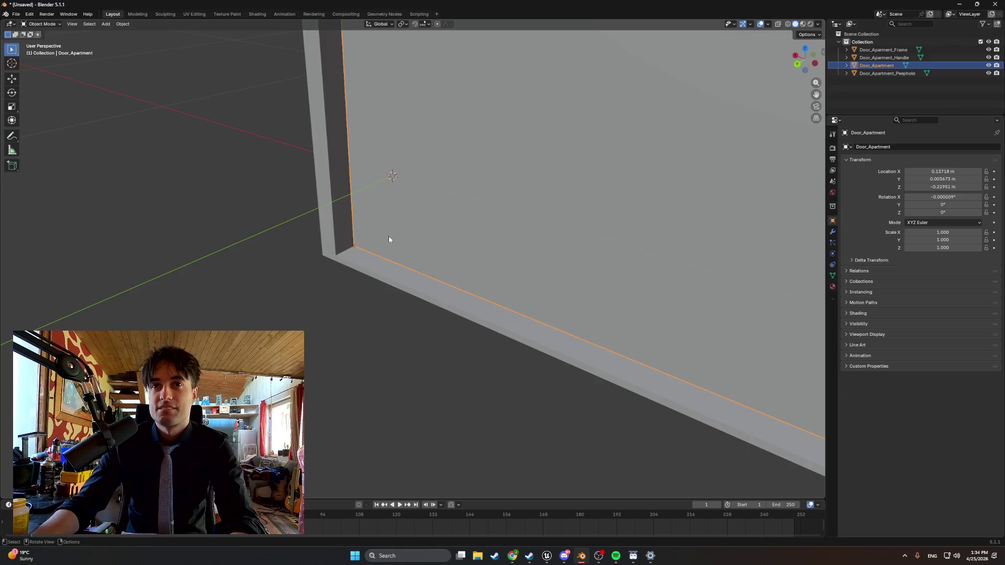
left_click(353, 245)
key("Tab")
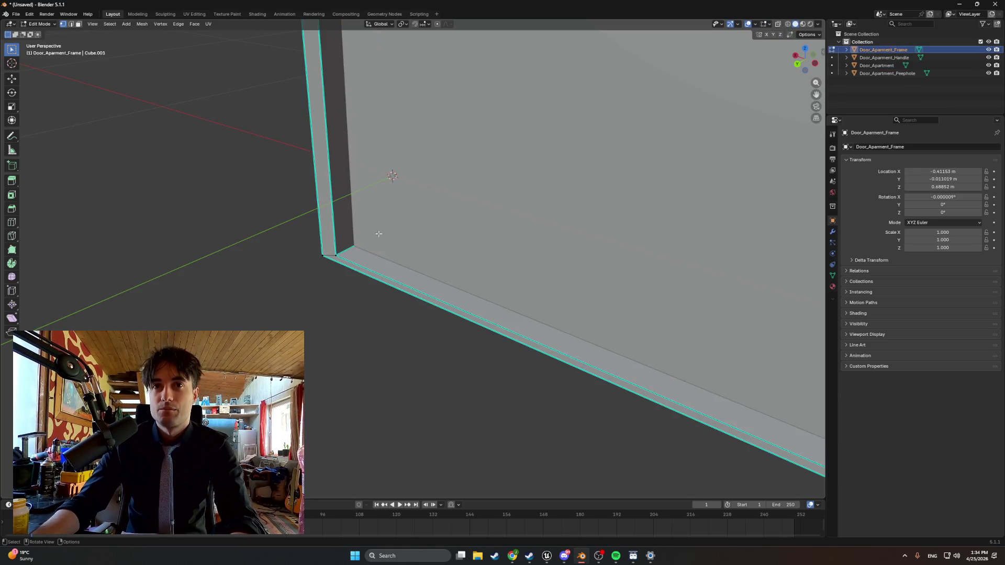
left_click(872, 73, "shift")
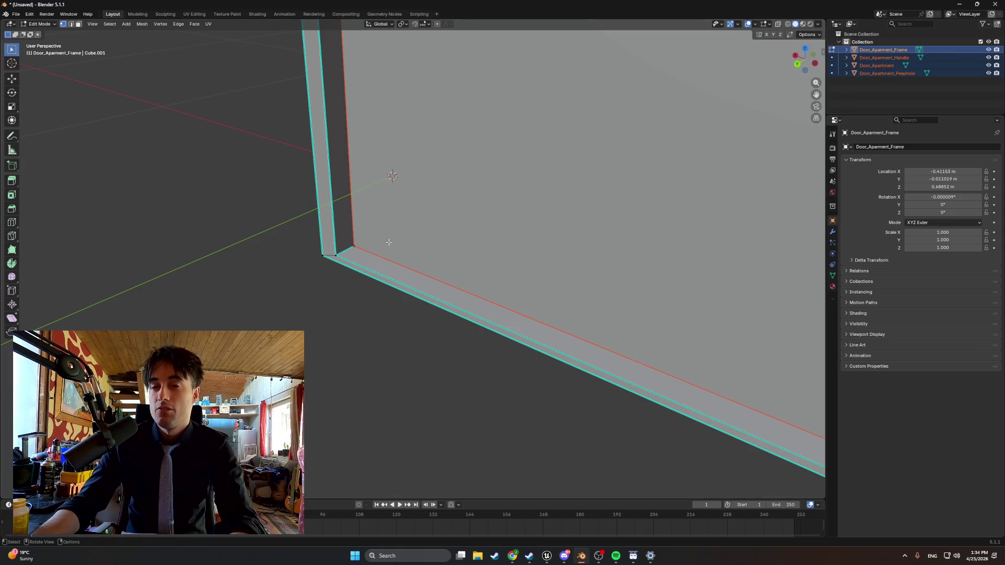
mouse_move(386, 240)
left_mouse_down()
mouse_move(403, 239)
mouse_move(377, 246)
mouse_move(286, 225)
mouse_move(377, 226)
left_mouse_up()
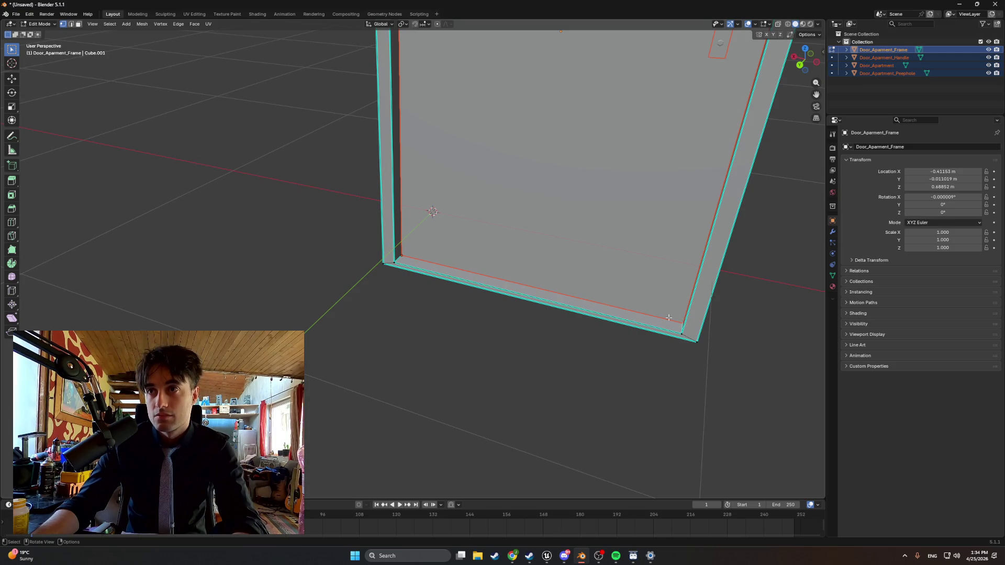
scroll(387, 261, "up", 10)
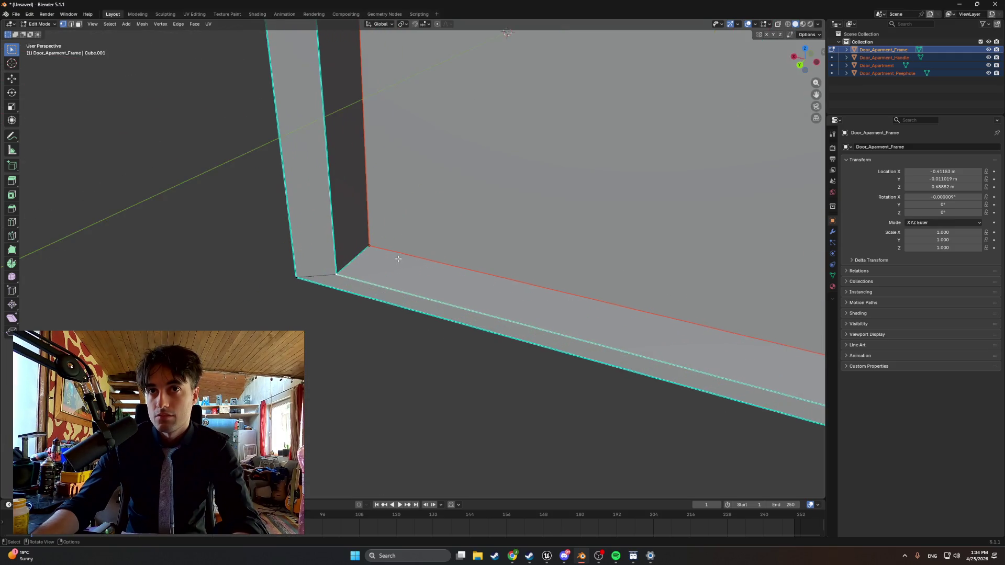
left_click_drag(362, 265, 391, 259)
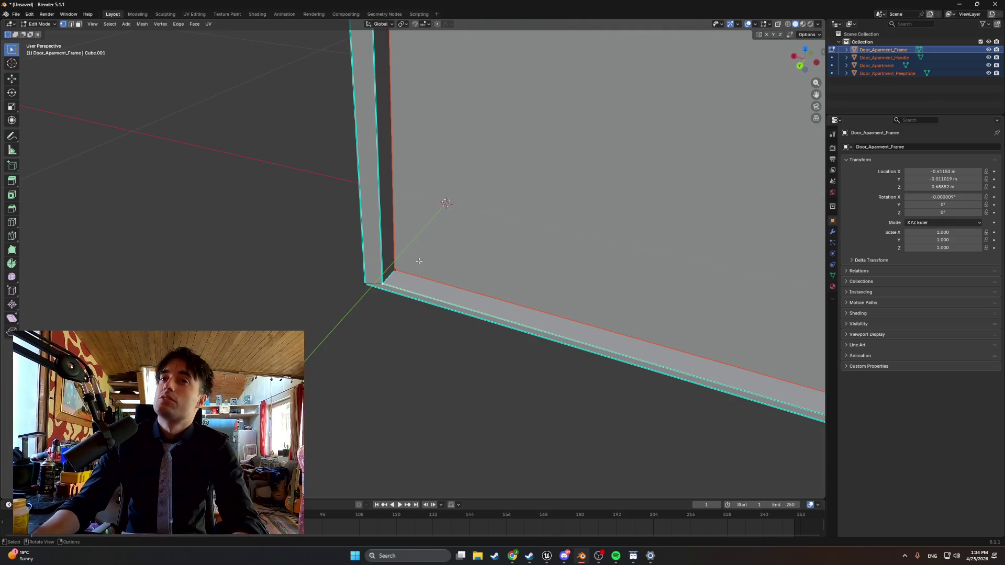
right_click(418, 260)
key("Tab")
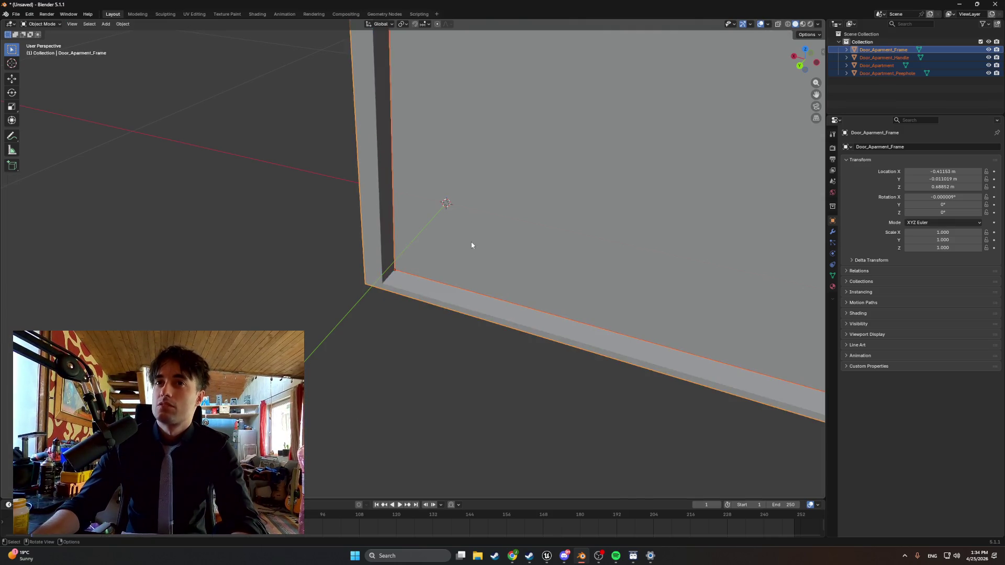
- Set the door objects' origins to the 3D cursor
right_click(433, 252)
mouse_move(431, 256)
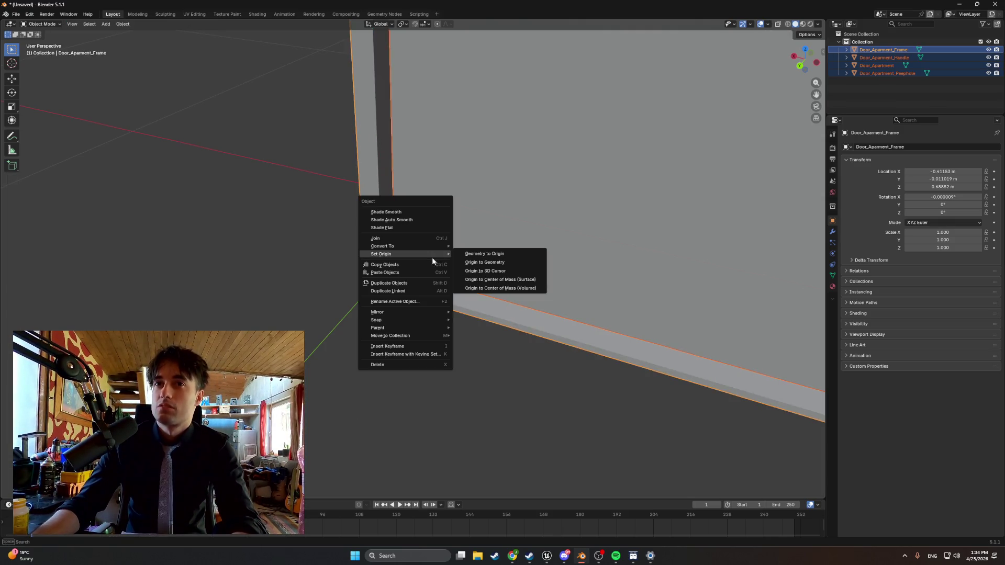
left_click(465, 271)
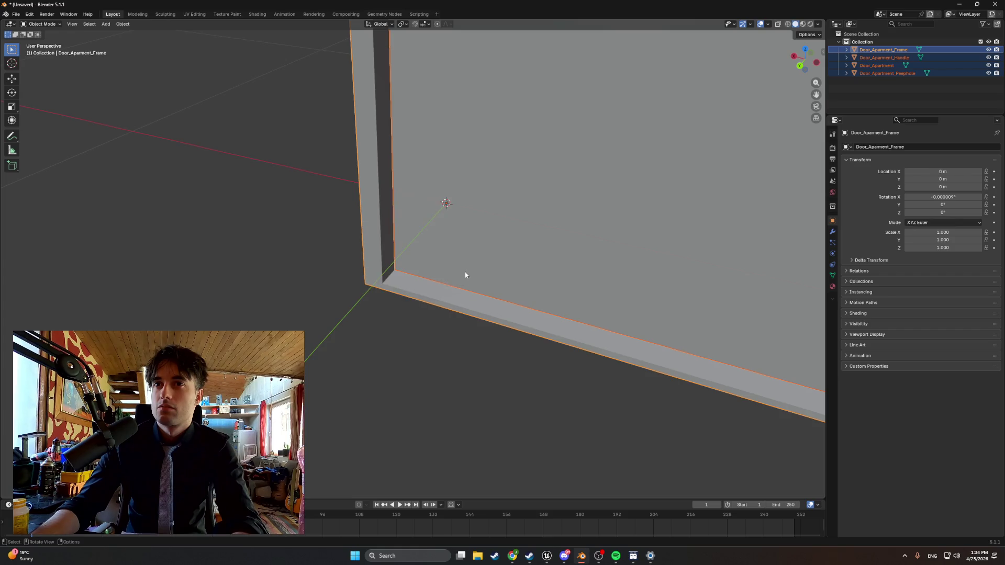
- Enter Edit Mode and select the door's bottom corner vertex
key("Tab")
left_click(396, 271)
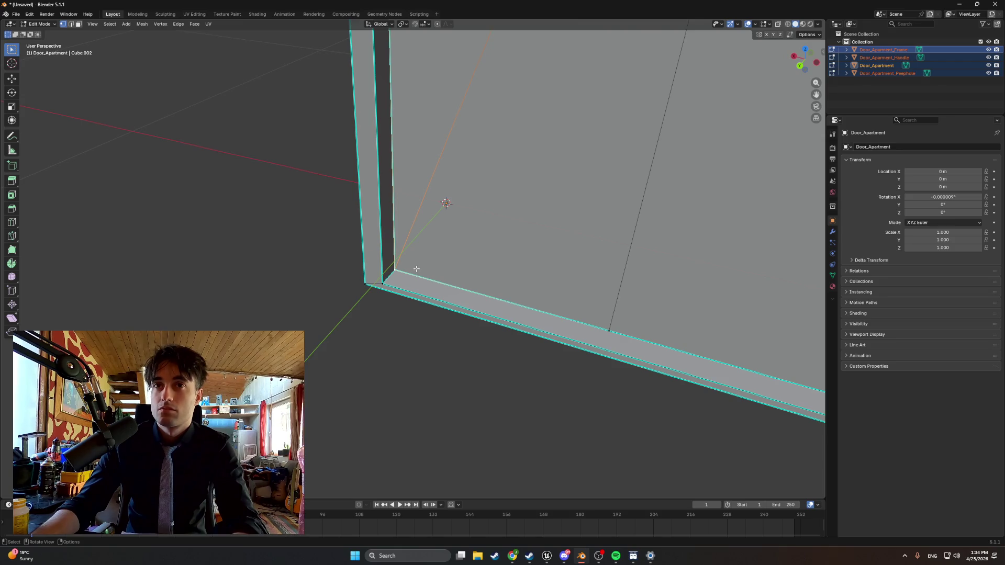
right_click(417, 269)
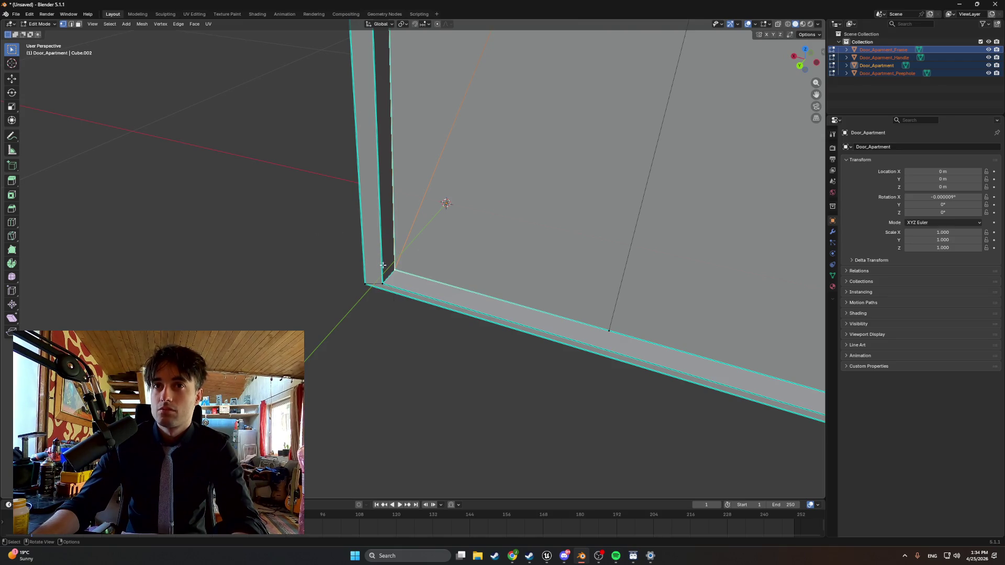
- Snap the 3D cursor onto the selected corner vertex with Cursor to Selected, after undoing an accidental vertex snap
key("shift+s")
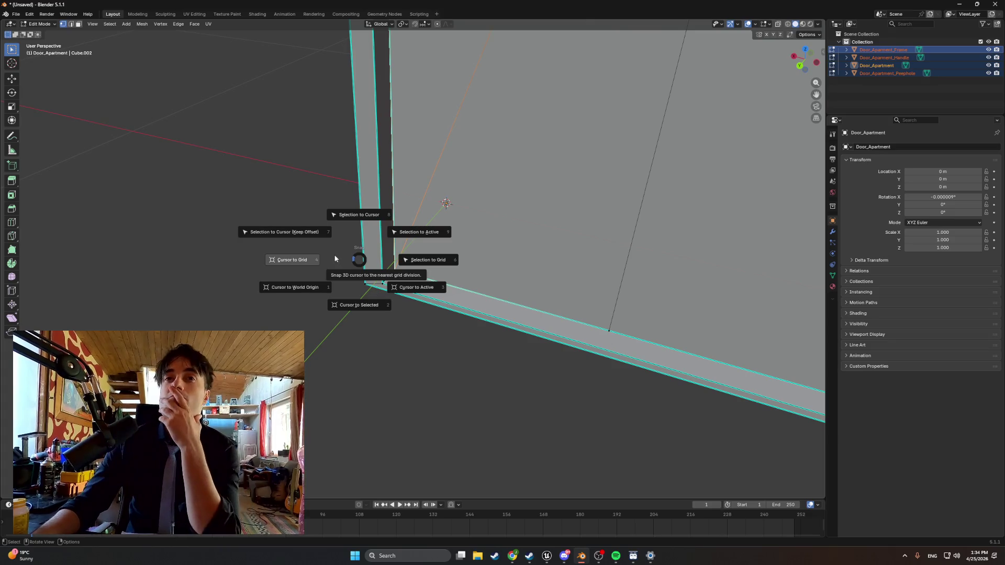
left_click(305, 236)
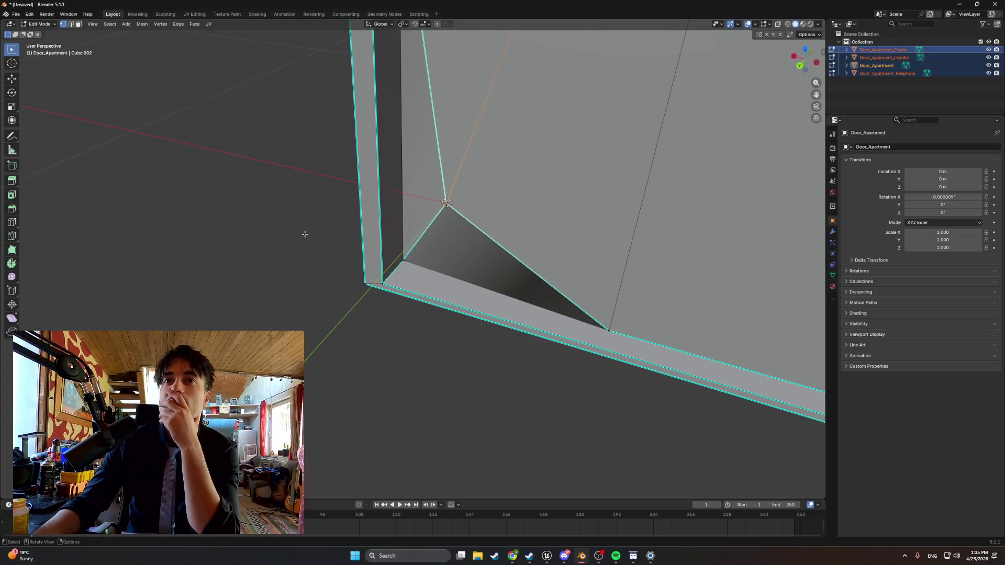
key("ctrl+z")
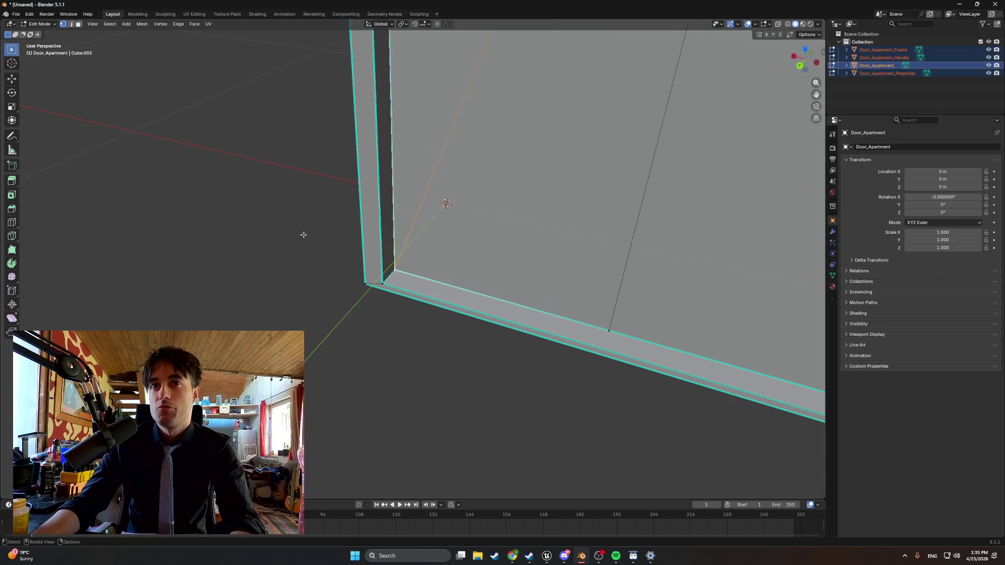
key("Tab")
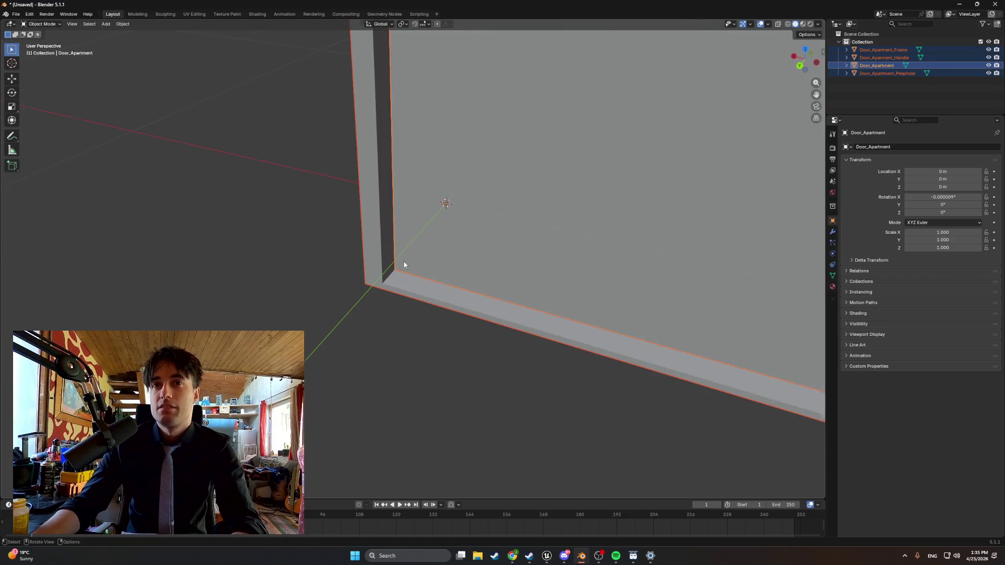
mouse_move(403, 264)
left_mouse_down()
mouse_move(329, 249)
mouse_move(388, 255)
left_mouse_up()
key("Tab")
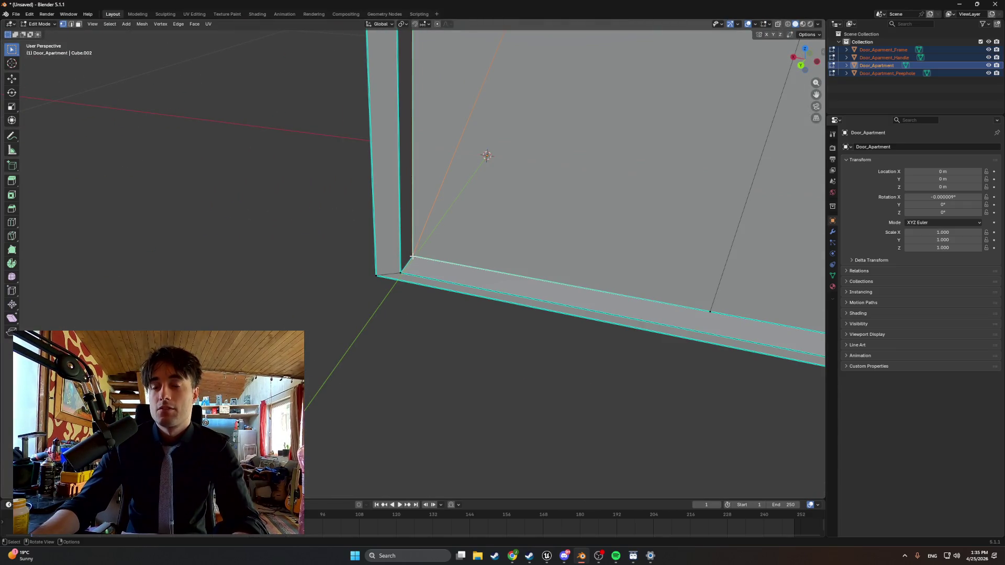
key("shift+s")
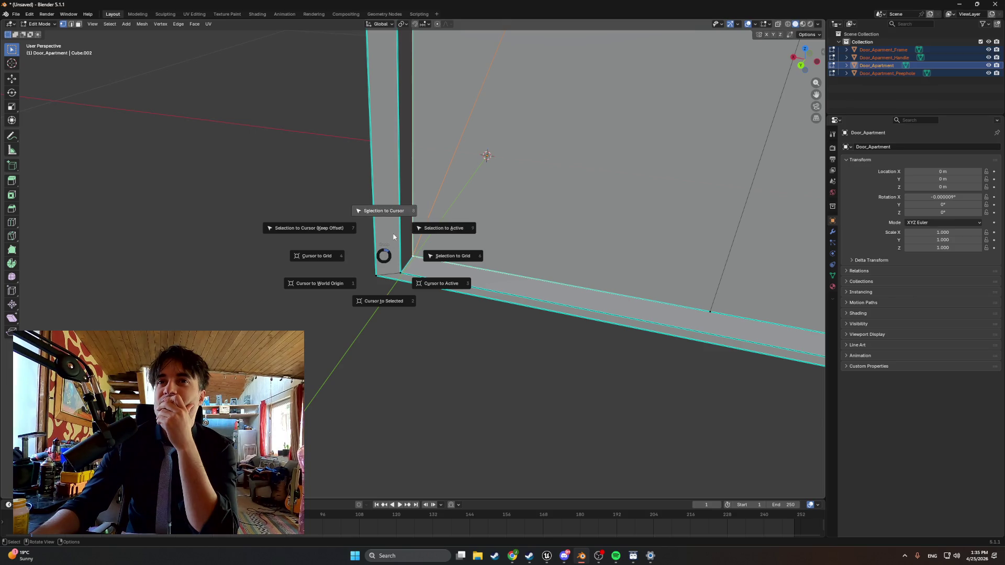
left_click(395, 297)
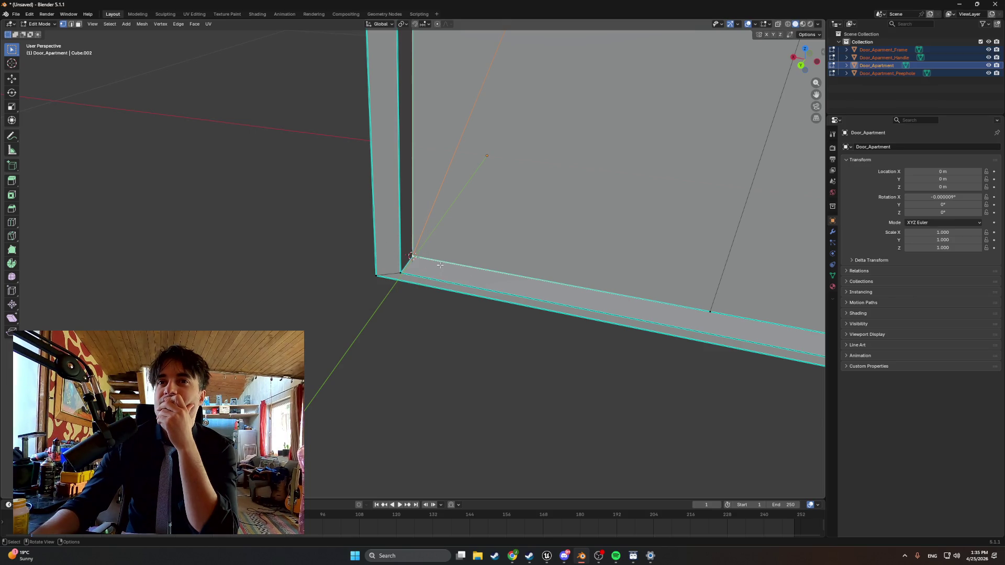
left_click_drag(398, 293, 411, 258)
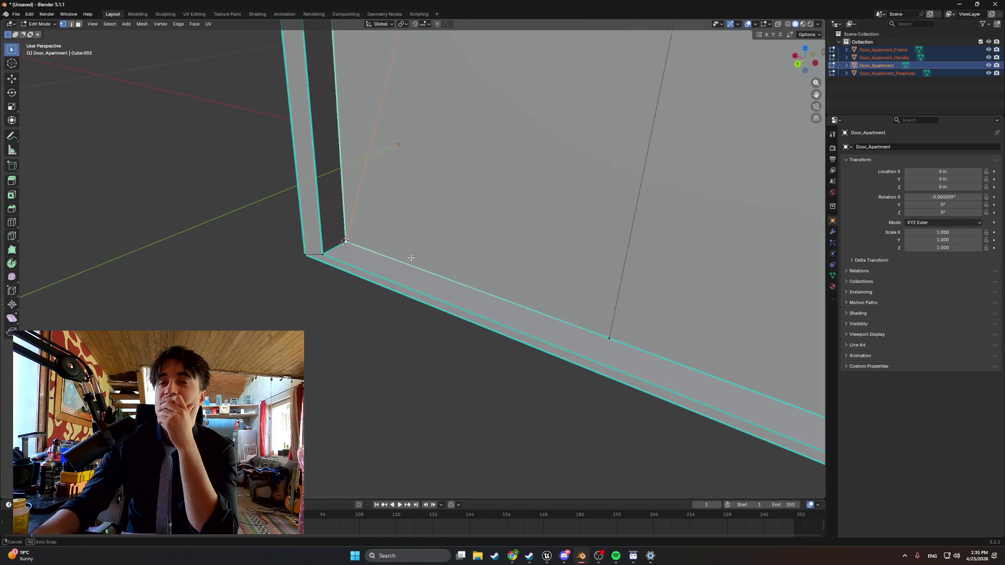
key("Tab")
right_click(384, 254)
mouse_move(384, 254)
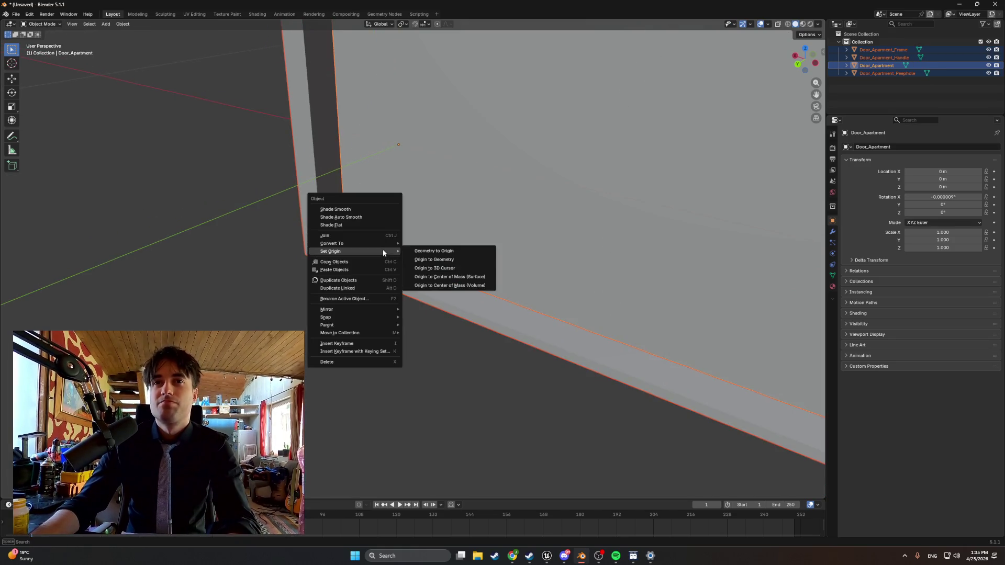
left_click(427, 268)
scroll(427, 272, "down", 6)
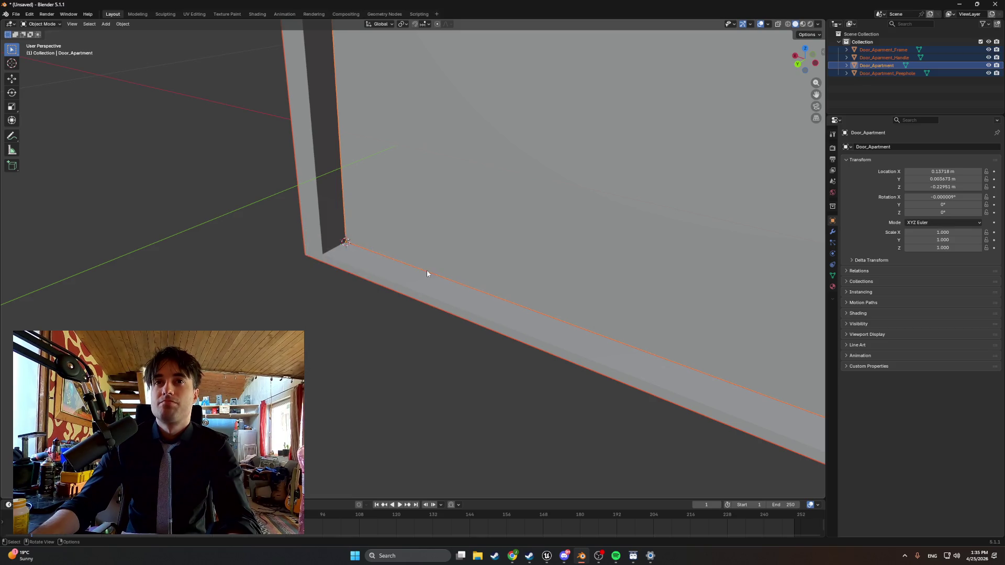
left_click(363, 206)
right_click(363, 206)
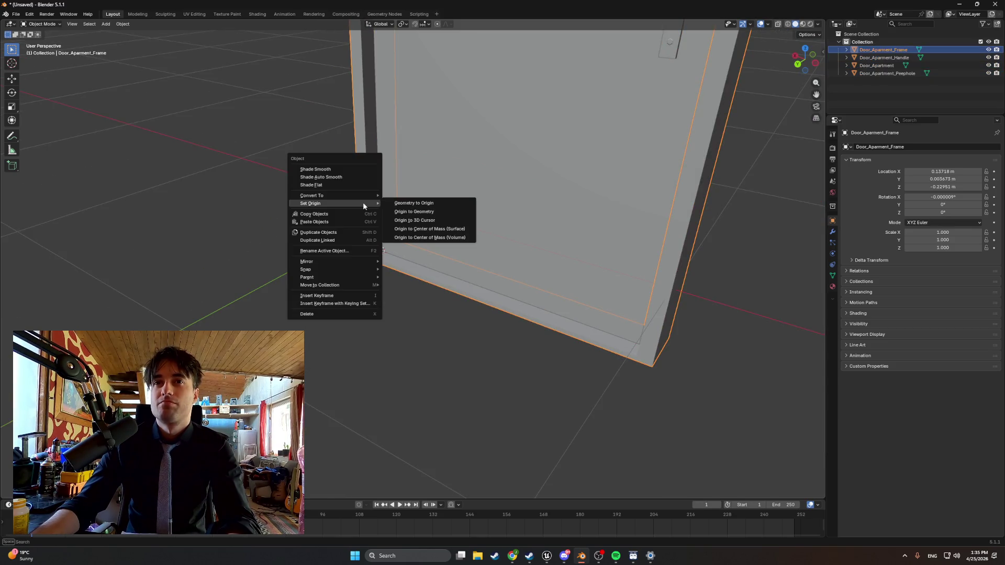
left_click_drag(304, 137, 336, 150)
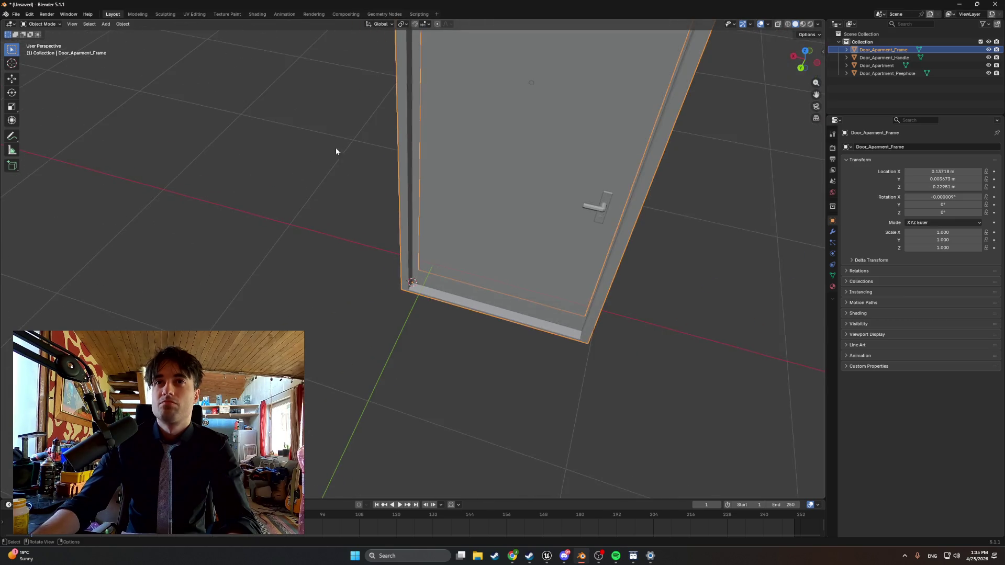
left_click(600, 208)
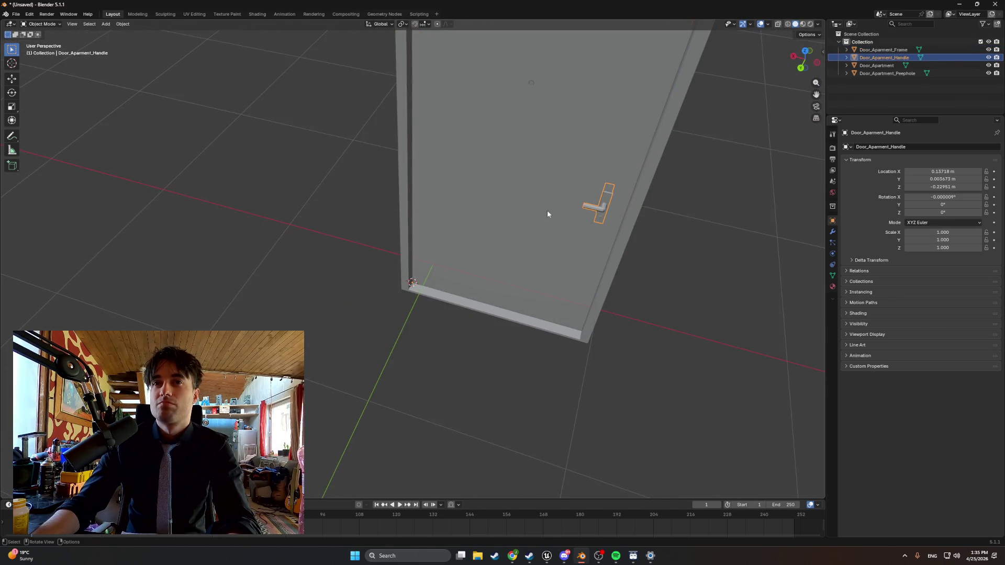
left_click(428, 193)
left_click(405, 187)
left_click(532, 83)
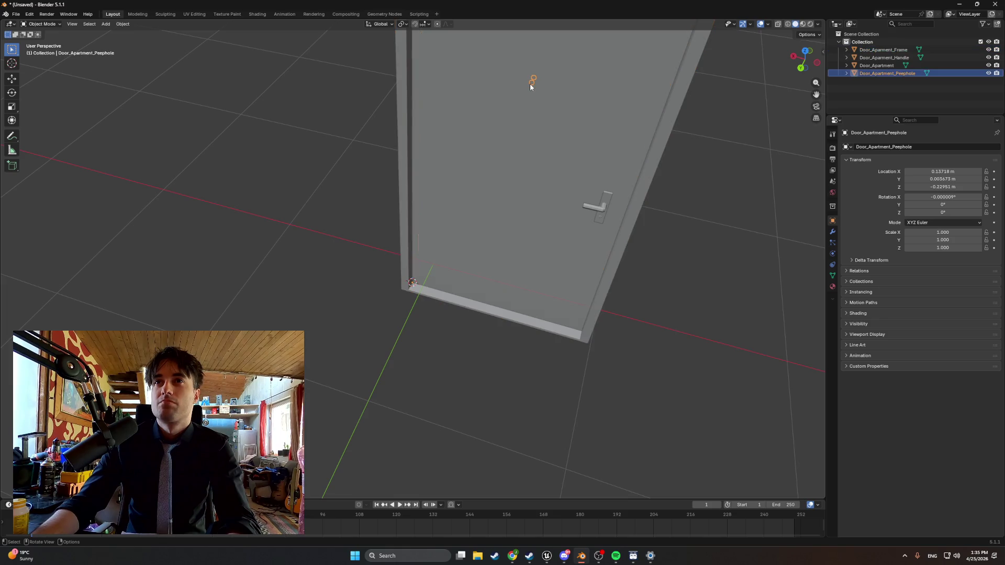
scroll(526, 190, "down", 3)
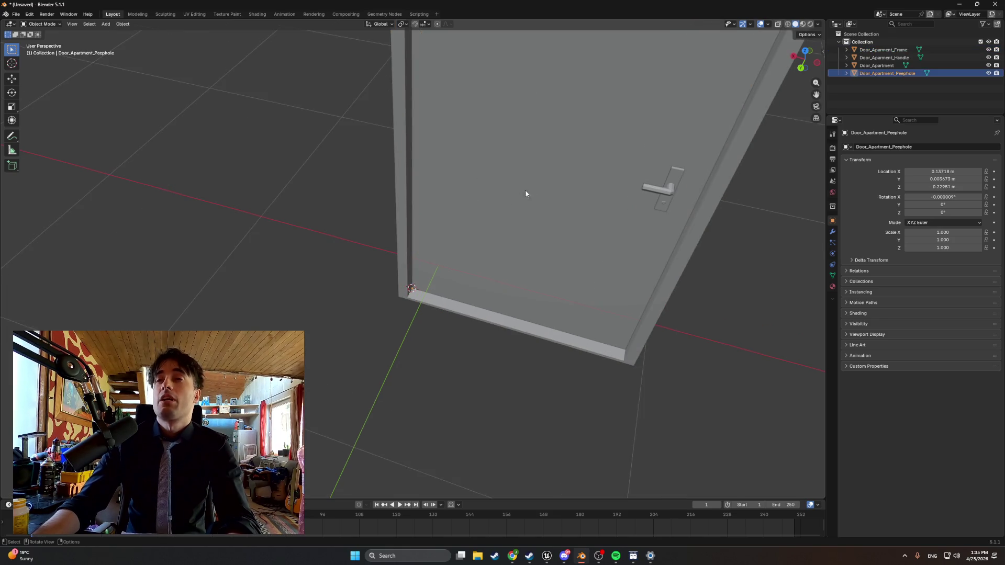
left_click(883, 50)
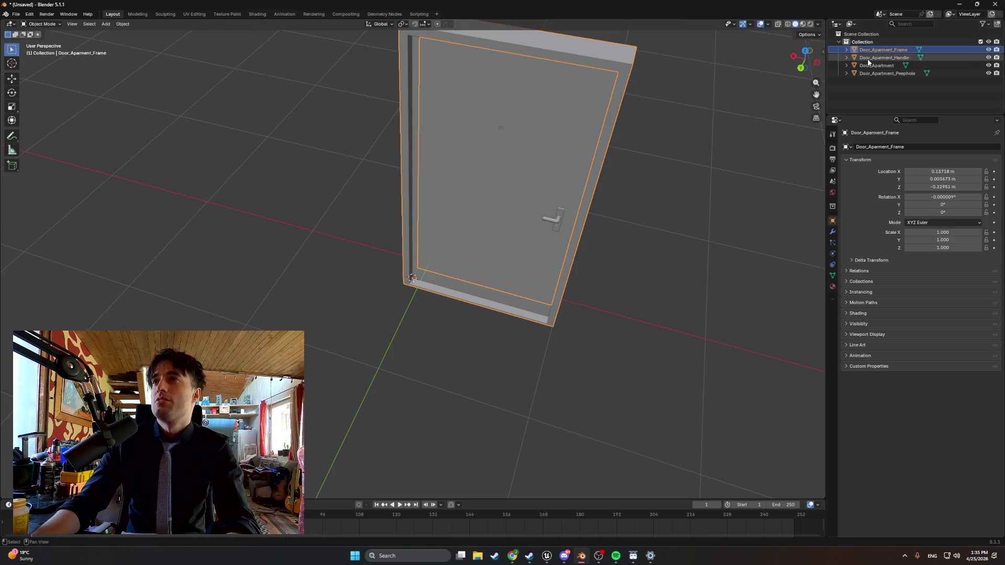
- Select all four door parts, show the N sidebar, set Location X, Y, Z to 0, then undo
left_click(870, 74, "shift")
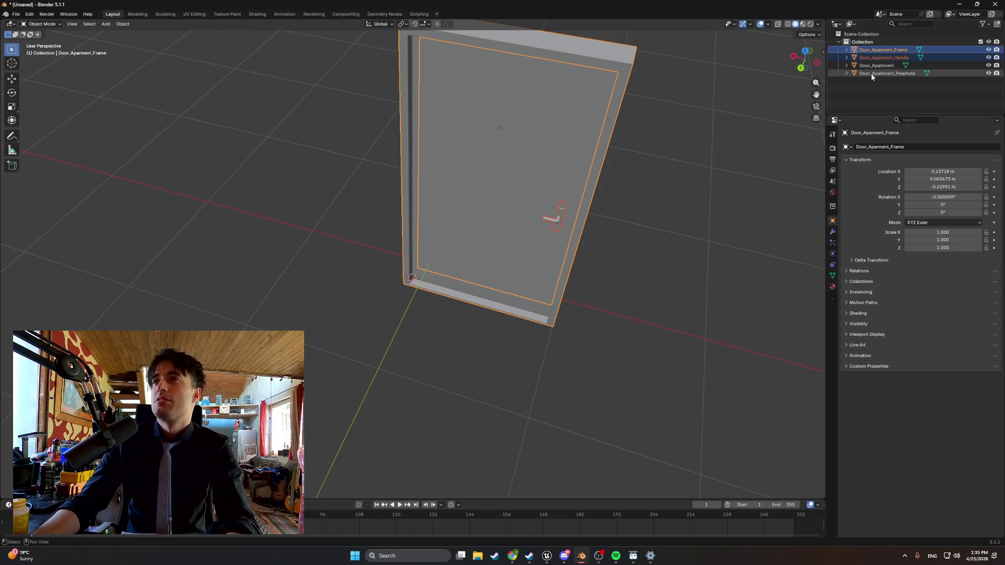
left_click(822, 50)
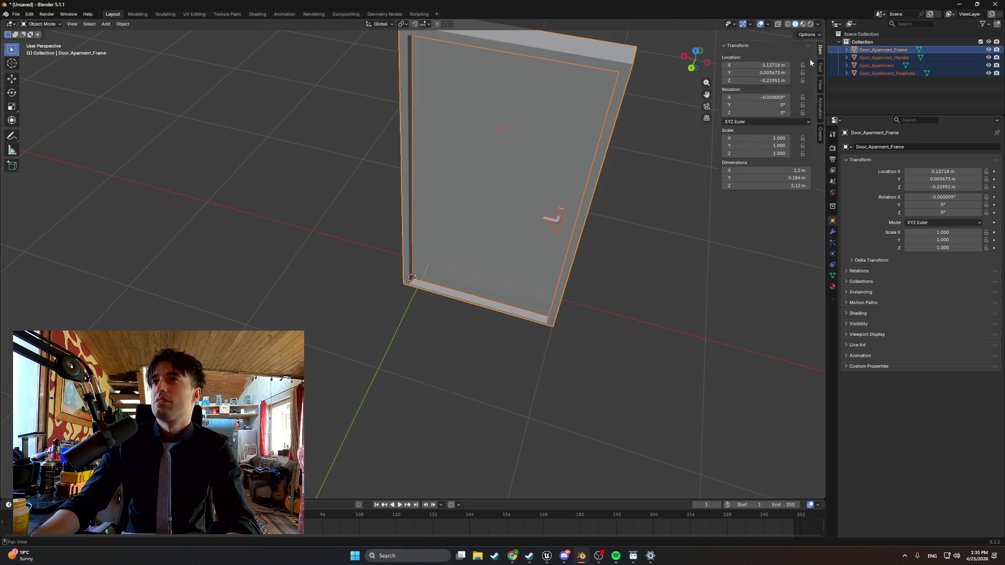
left_click(766, 66)
type("0")
key("Return")
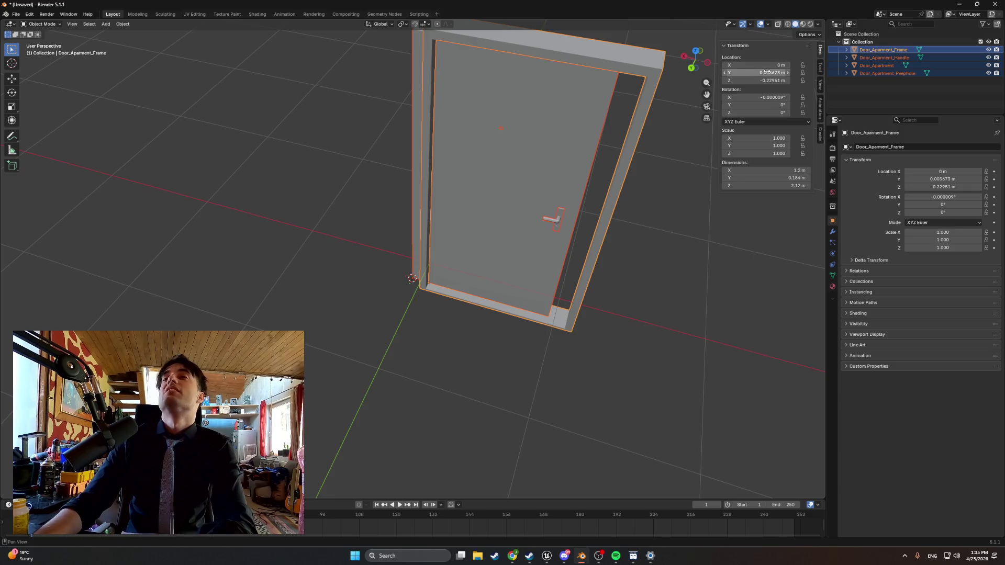
left_click(766, 72)
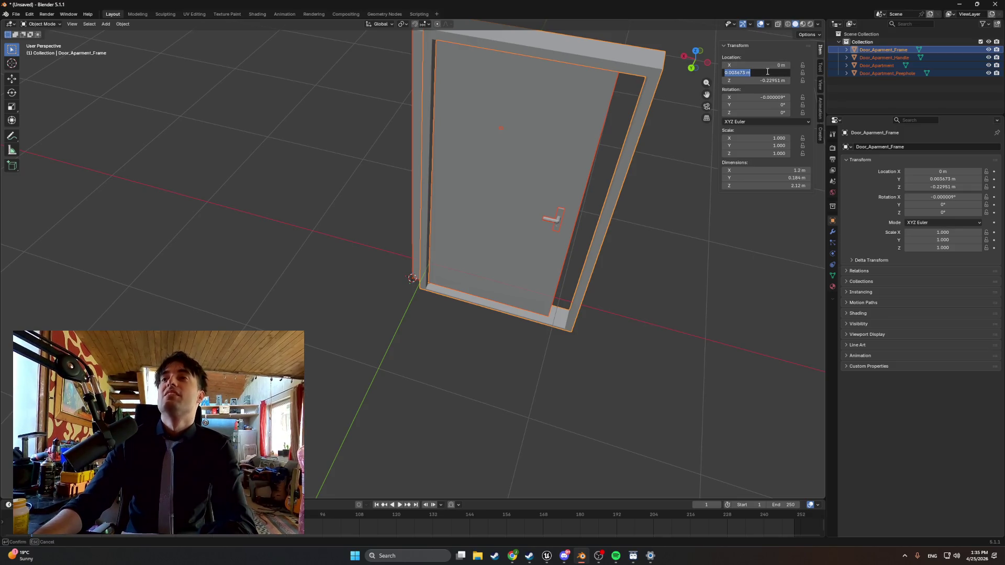
type("0")
key("Return")
left_click(772, 80)
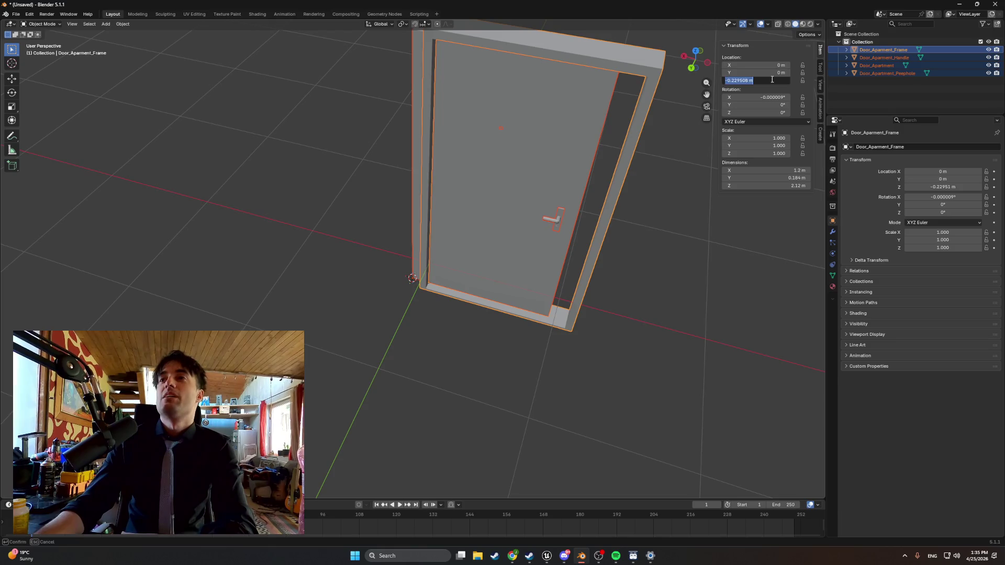
type("0")
key("Return")
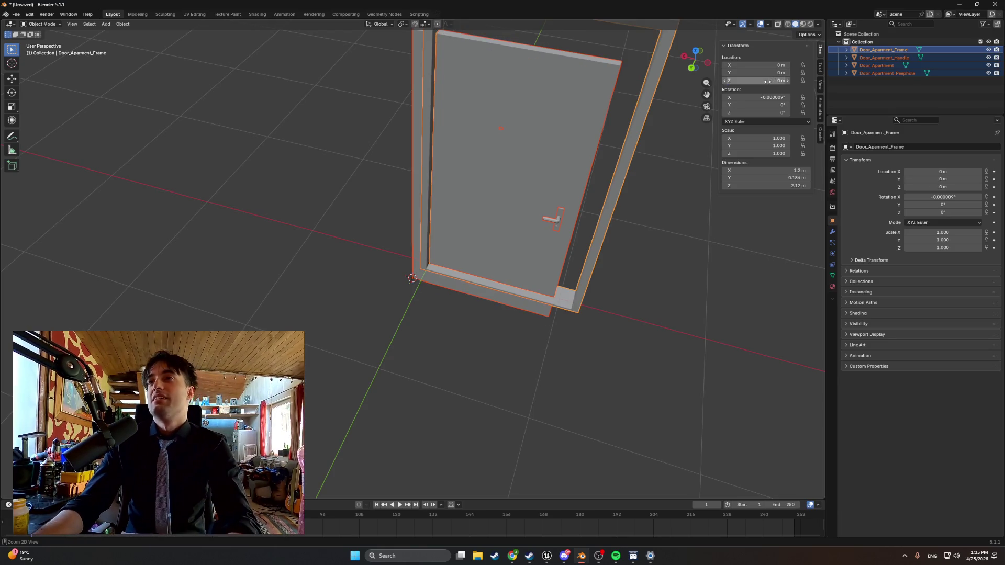
key("ctrl+z")
key("ctrl+z")
key("ctrl+z")
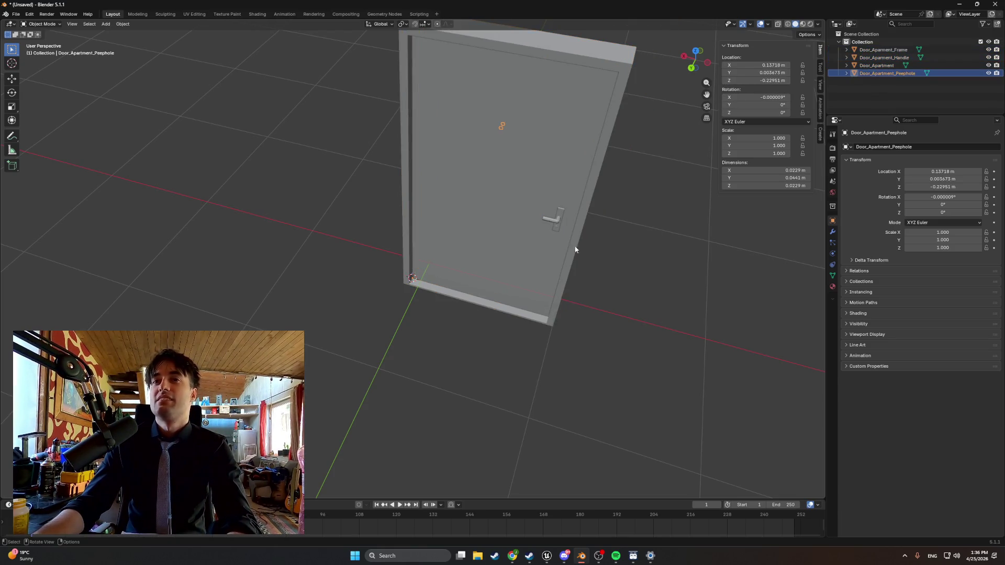
left_click_drag(473, 230, 492, 212)
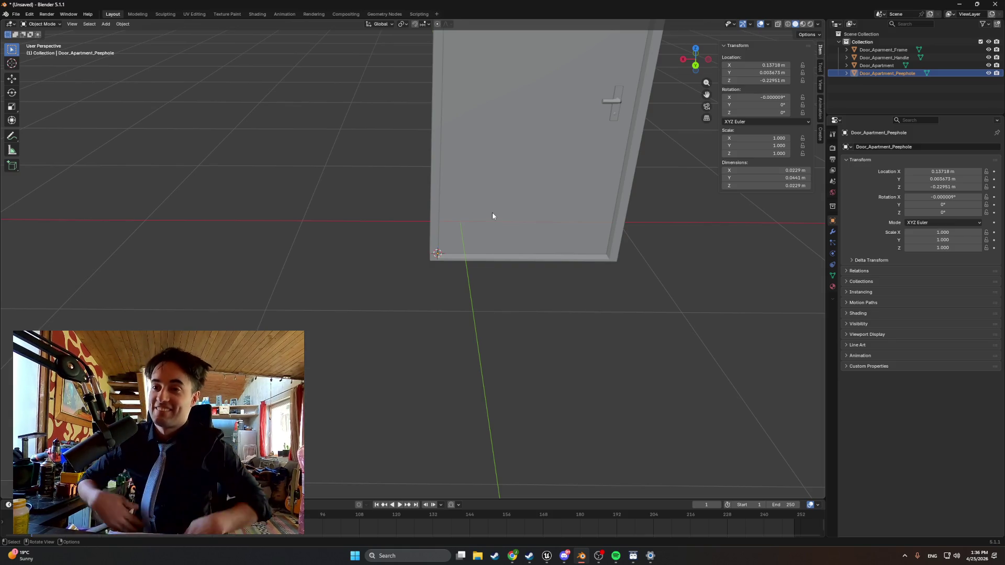
mouse_move(491, 213)
left_mouse_down()
mouse_move(523, 281)
mouse_move(401, 296)
mouse_move(385, 288)
mouse_move(415, 291)
mouse_move(352, 272)
mouse_move(371, 308)
left_mouse_up()
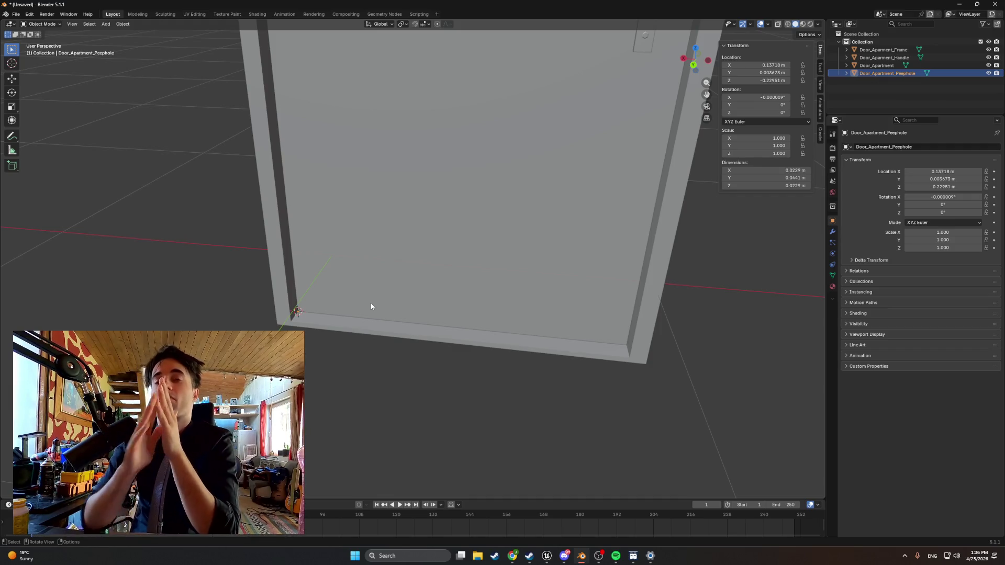
mouse_move(427, 276)
left_mouse_down()
mouse_move(383, 269)
mouse_move(437, 271)
left_mouse_up()
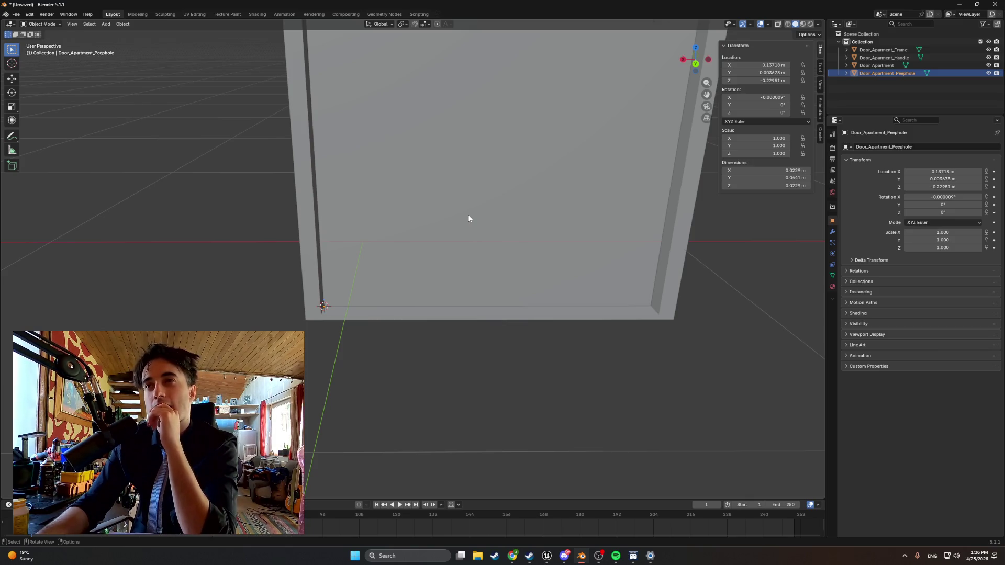
scroll(468, 218, "down", 2)
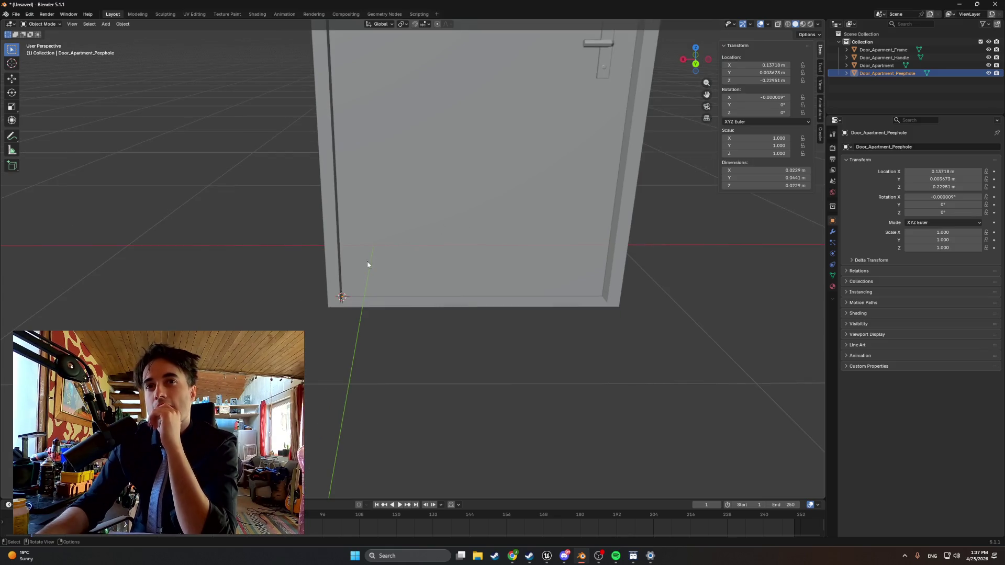
left_click(880, 49)
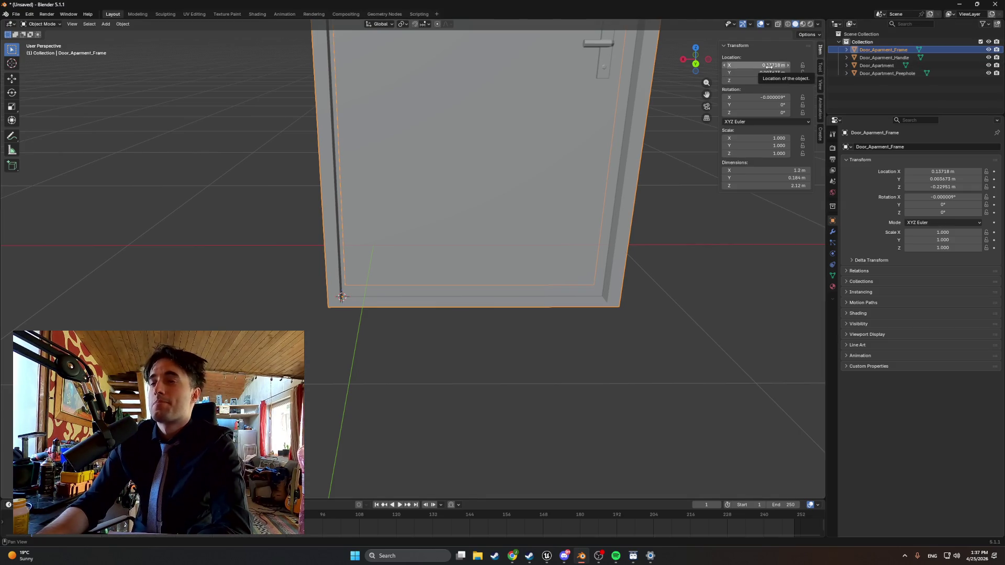
left_click(769, 65)
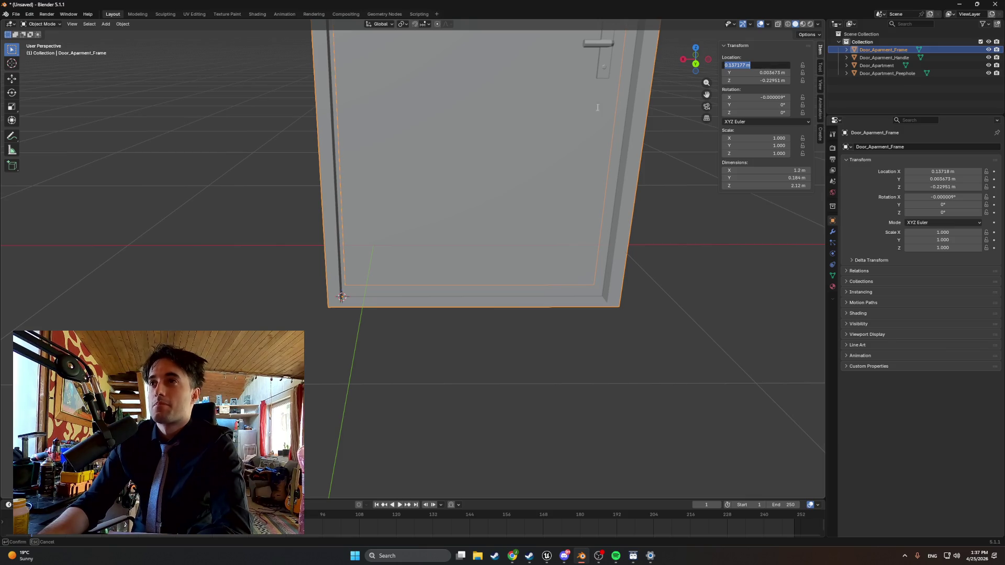
key("Escape")
right_click(508, 121)
mouse_move(508, 121)
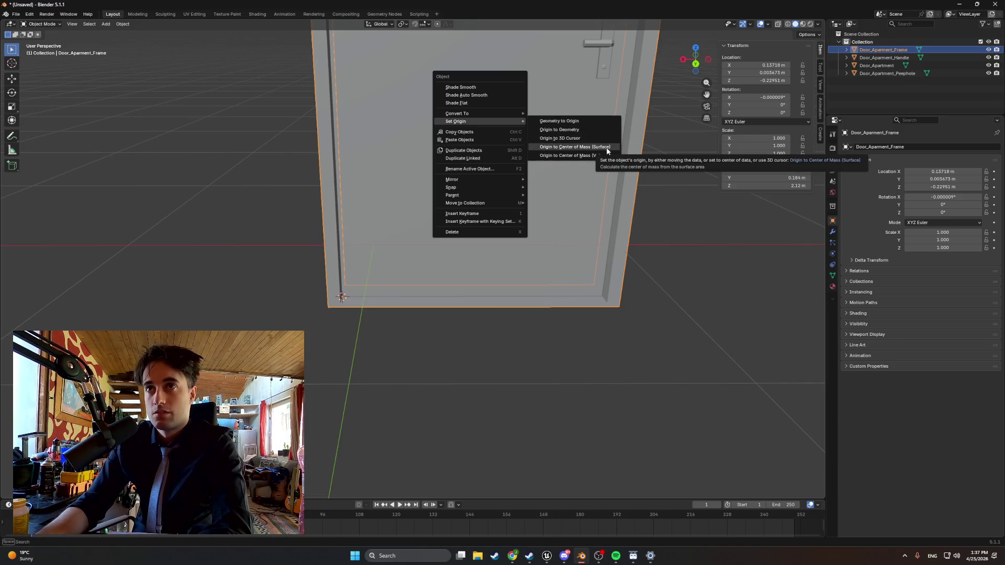
left_click(597, 122)
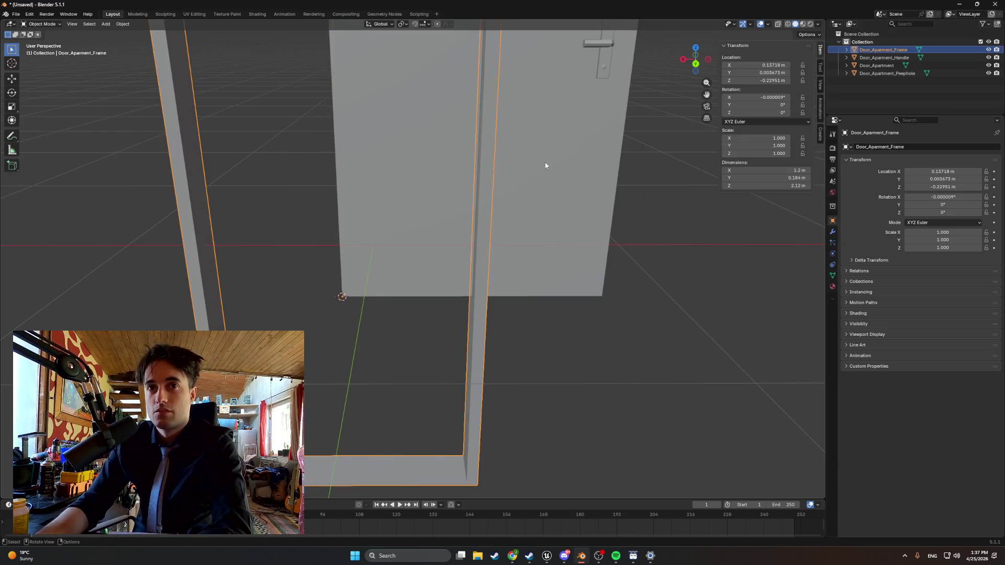
mouse_move(545, 164)
left_mouse_down()
mouse_move(606, 157)
mouse_move(585, 157)
mouse_move(563, 176)
mouse_move(526, 174)
left_mouse_up()
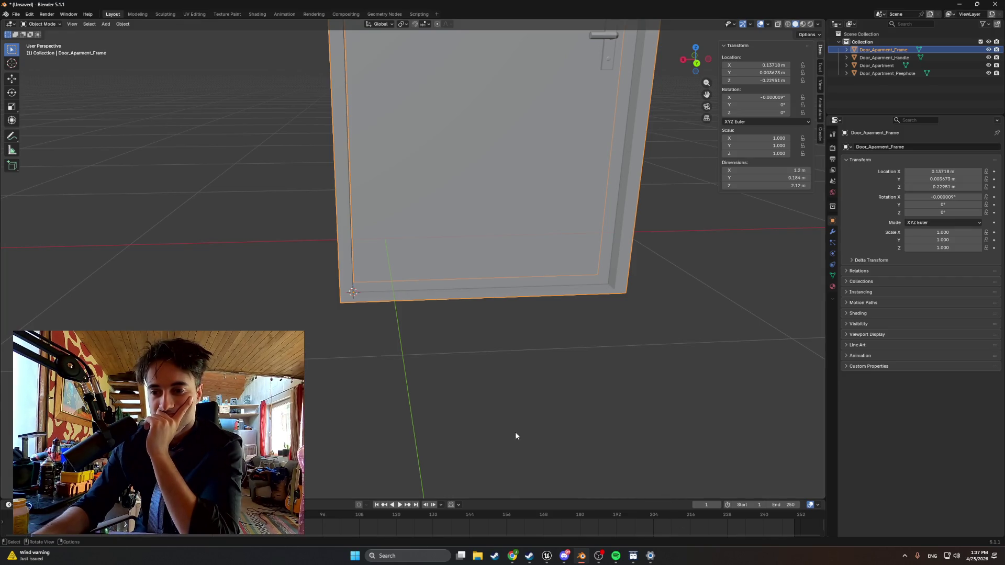
key("KP_4")
key("KP_4")
key("KP_4")
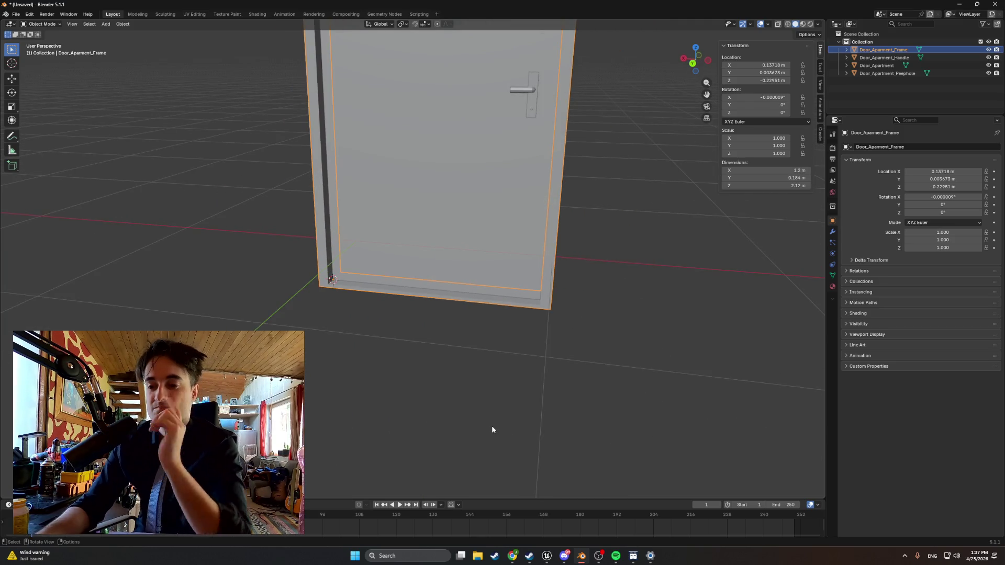
mouse_move(498, 406)
left_mouse_down()
mouse_move(526, 424)
mouse_move(561, 408)
mouse_move(570, 379)
left_mouse_up()
scroll(529, 421, "down", 2)
key("super+shift+s")
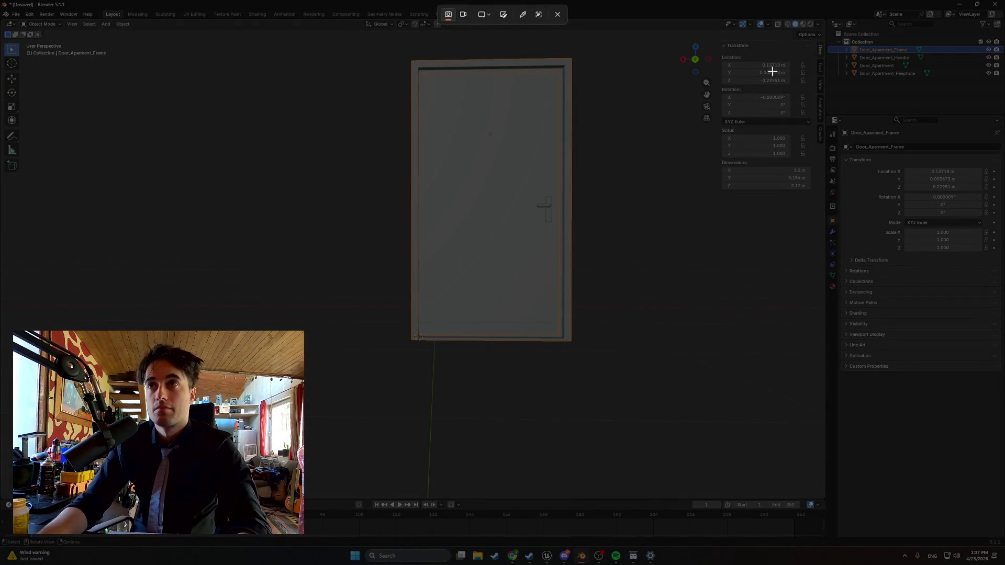
mouse_move(821, 31)
left_mouse_down()
mouse_move(464, 213)
mouse_move(328, 366)
left_mouse_up()
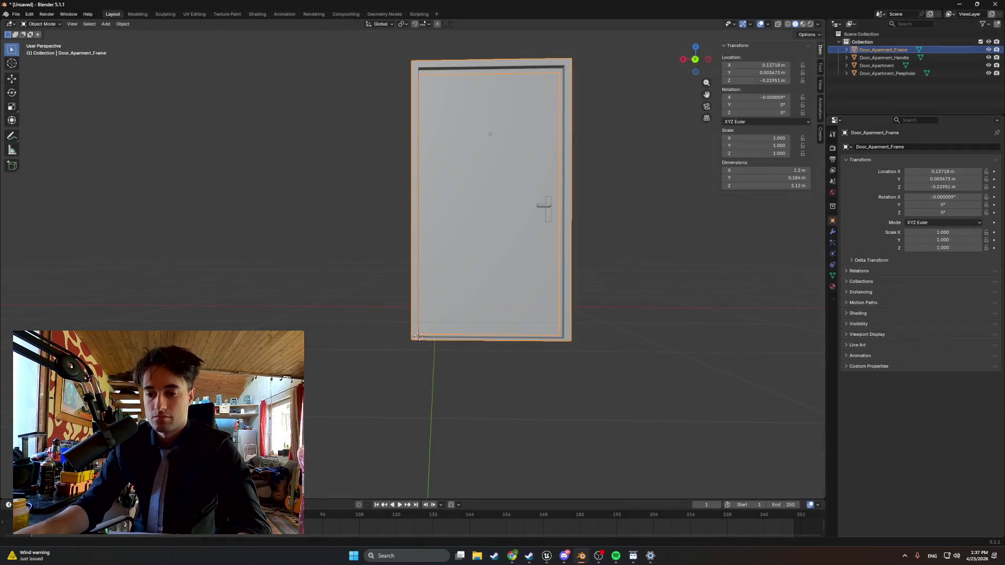
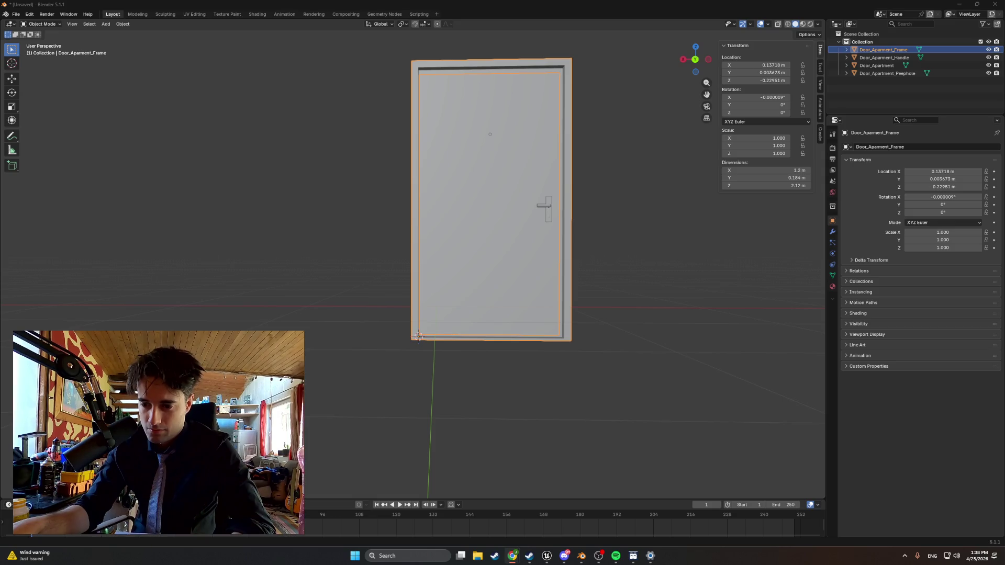
- Set the door frame's location to X 0, Y 0, Z 0
left_click_drag(751, 382, 681, 410)
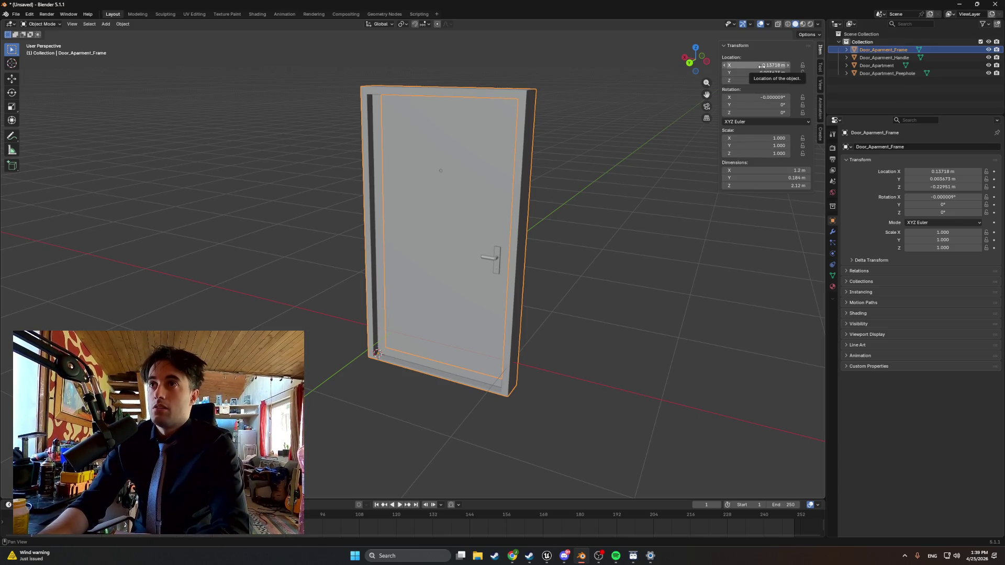
left_click(761, 65)
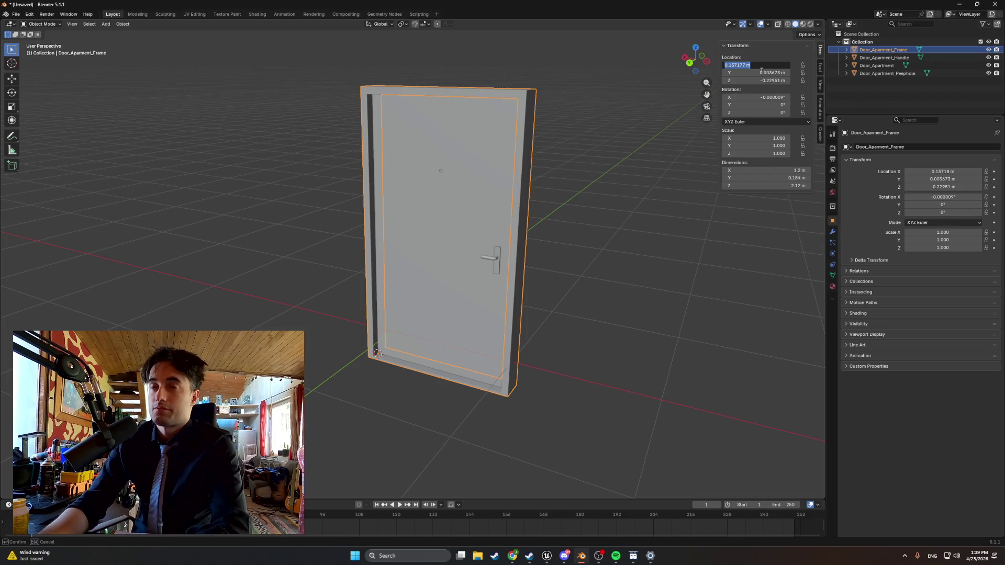
type("0")
key("Return")
left_click(762, 73)
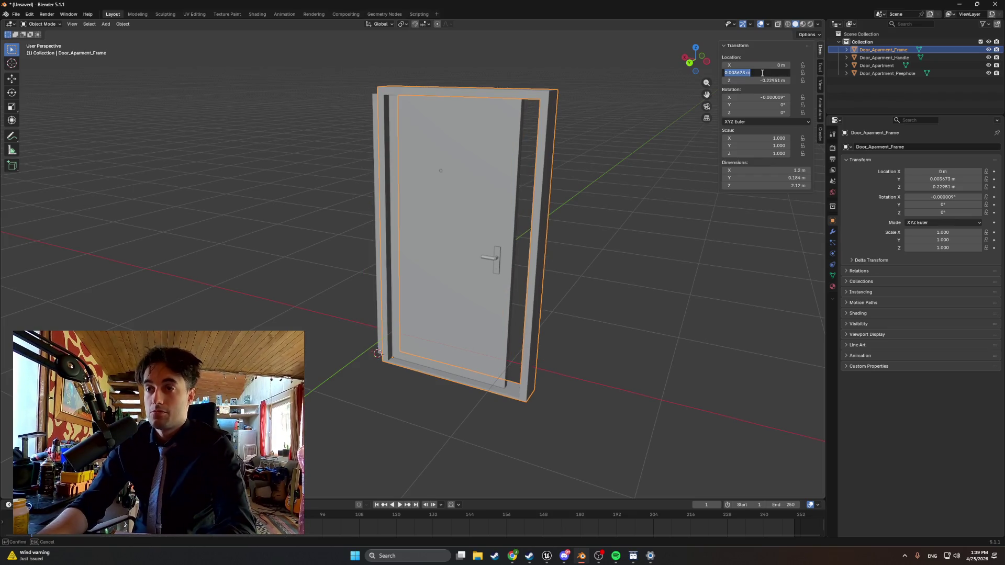
type("0")
key("Return")
left_click(762, 80)
type("0")
key("Return")
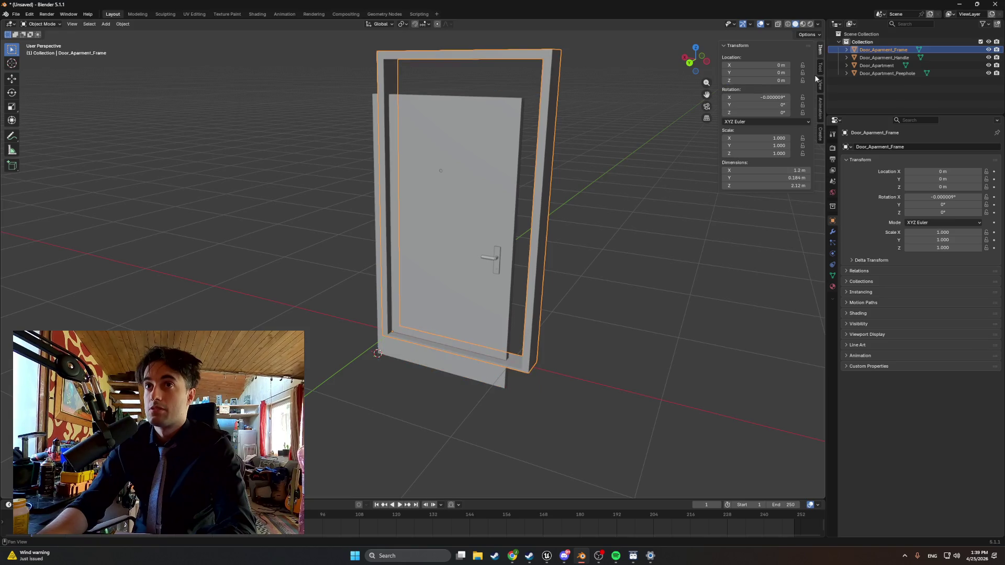
- Move Door_Aparment_Handle and Door_Apartment to location 0, 0, 0
left_click(884, 57)
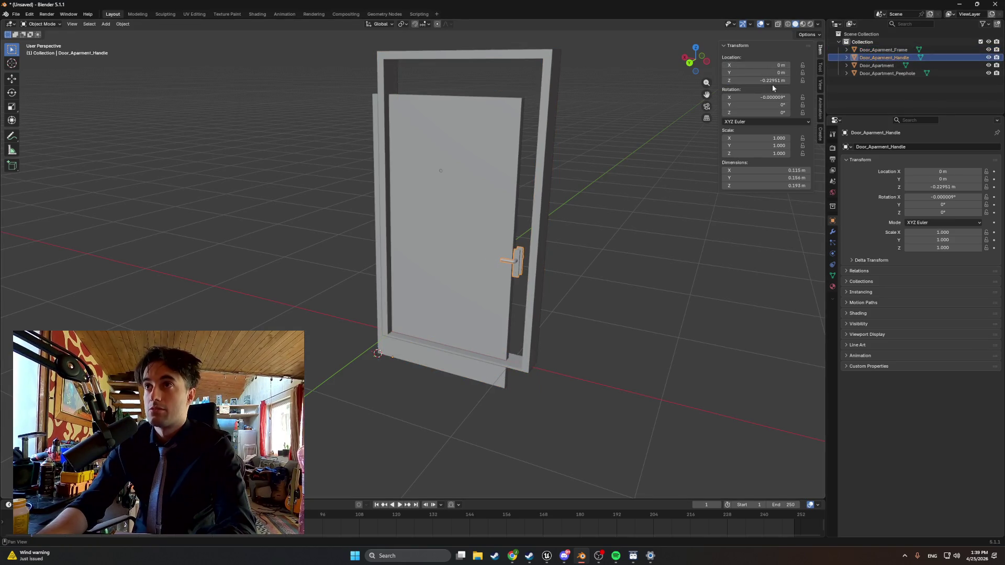
left_click(769, 81)
type("0")
key("Return")
left_click(857, 65)
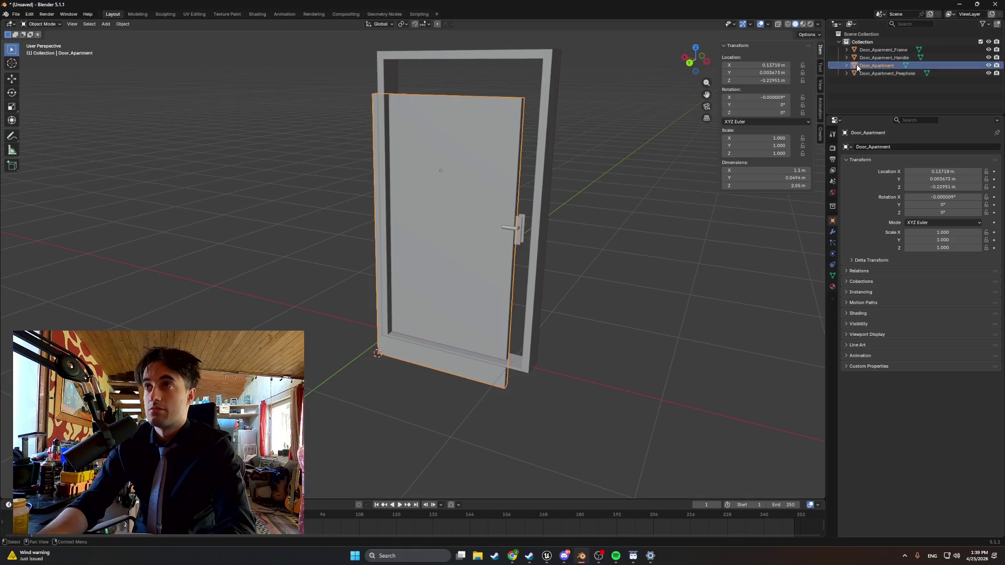
left_click_drag(761, 65, 762, 72)
type("0")
key("Return")
left_click(773, 81)
type("0")
key("Return")
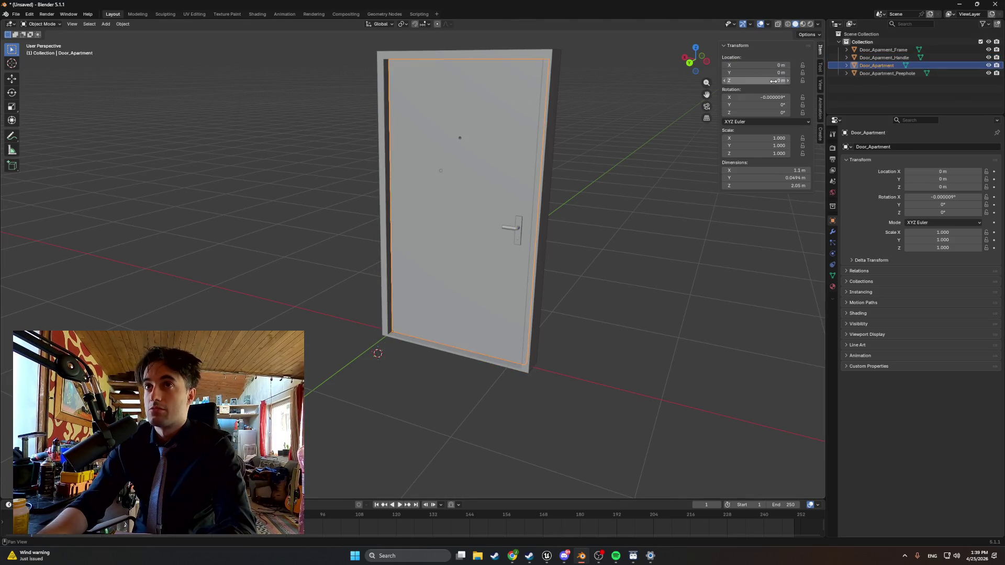
- Zero Door_Apartment_Peephole's location so it lines up with the other pieces
left_click(858, 74)
left_click(777, 71)
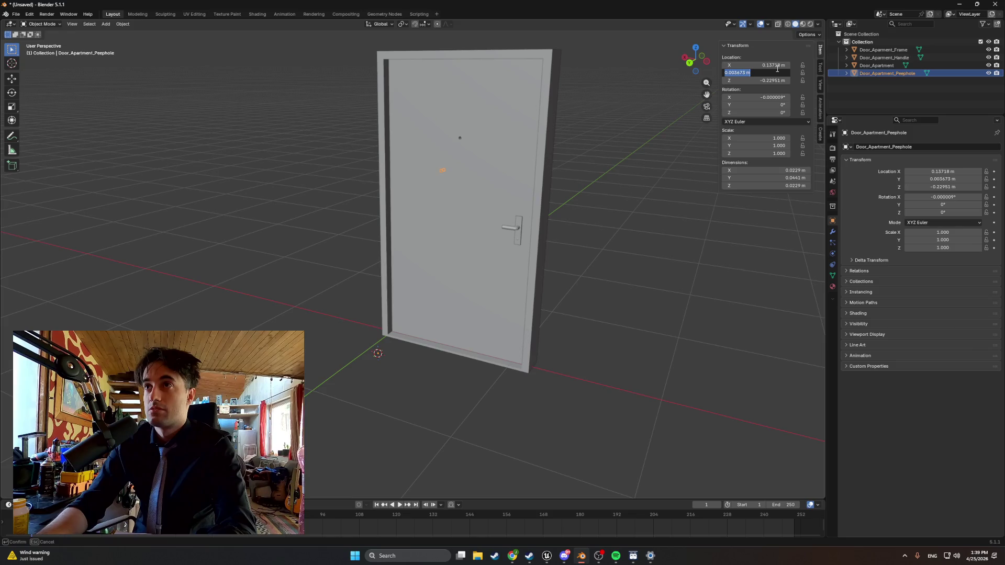
type("0")
key("Return")
left_click(769, 80)
type("0")
key("Return")
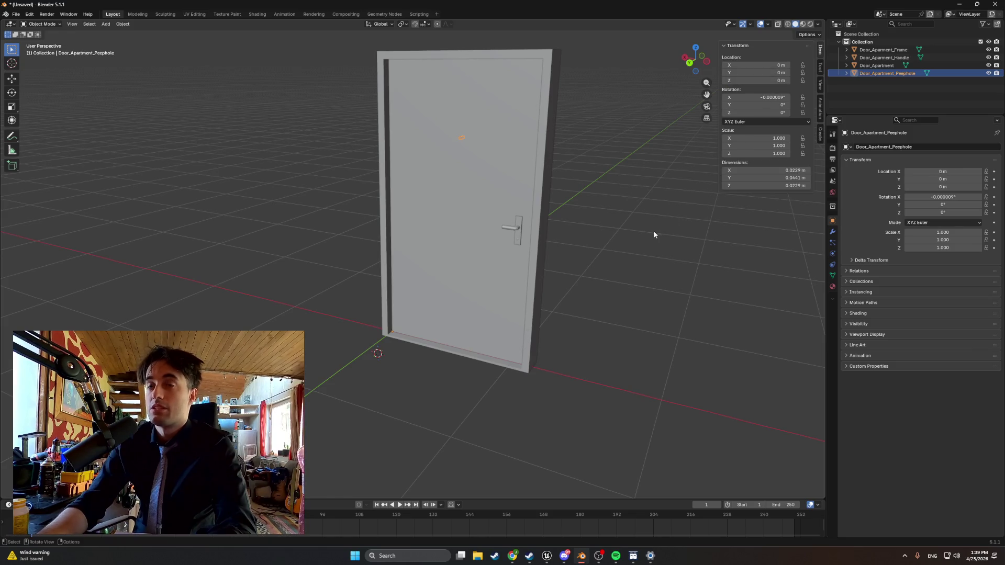
left_click(653, 235)
mouse_move(653, 235)
left_mouse_down()
mouse_move(599, 246)
mouse_move(608, 243)
left_mouse_up()
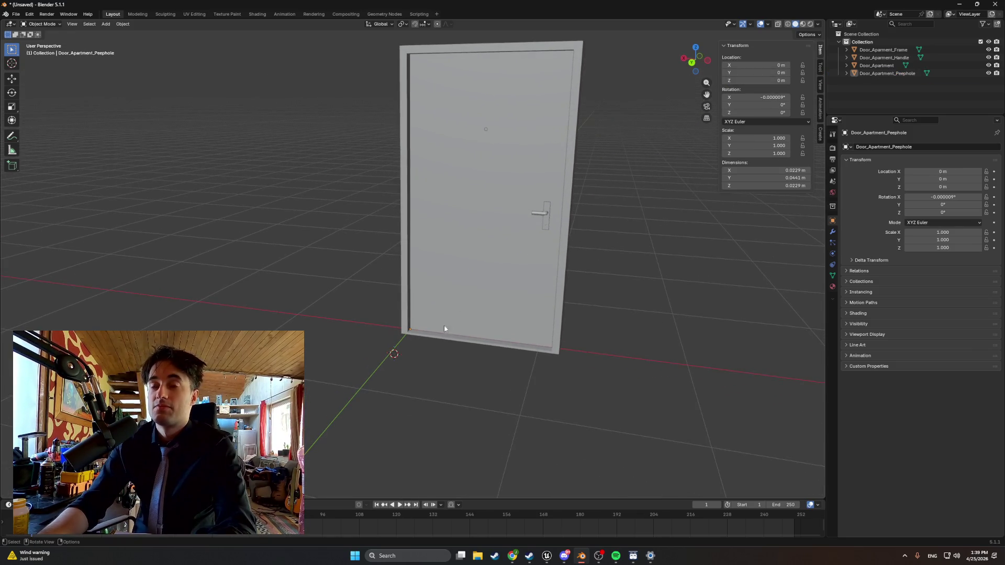
- In Edit Mode on Door_Apartment, snap the 3D cursor to the bottom corner vertex
scroll(403, 329, "up", 3)
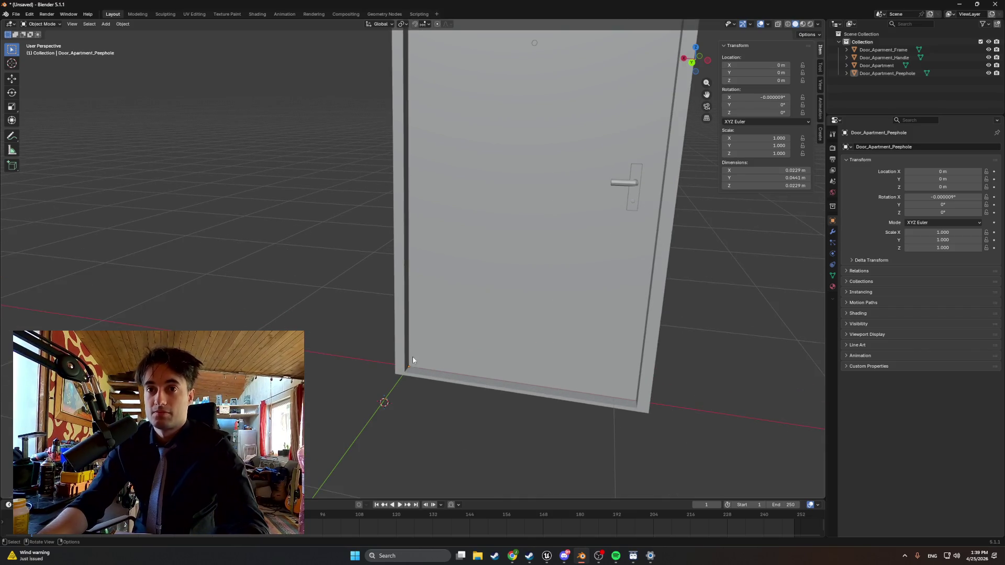
key("shift+s")
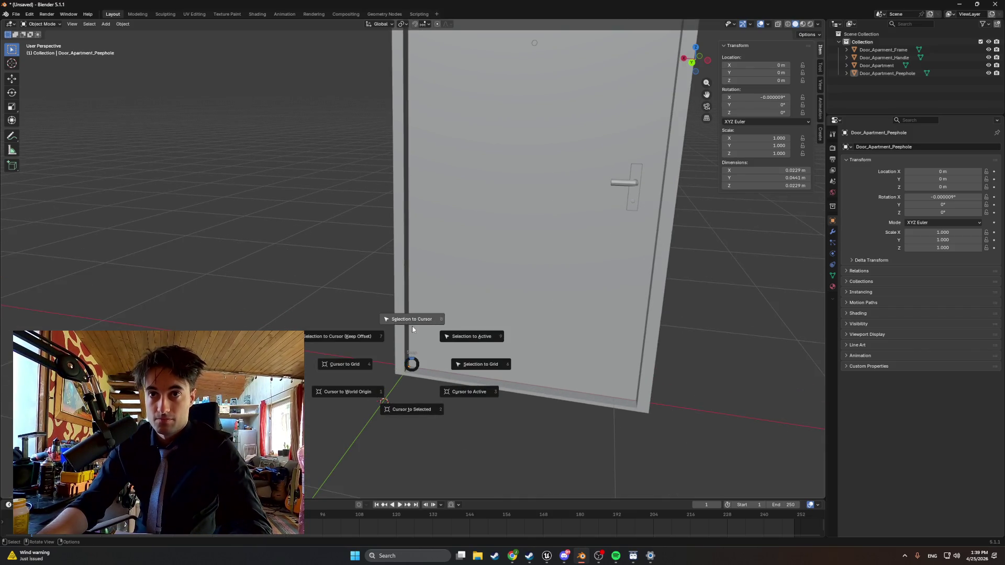
left_click(419, 399)
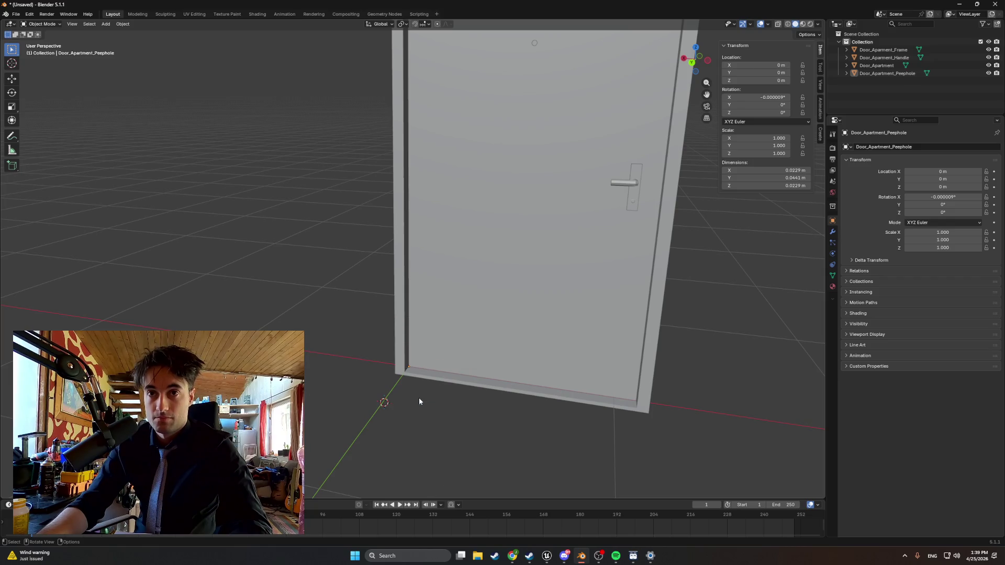
middle_click(416, 368)
left_click_drag(417, 368, 385, 390)
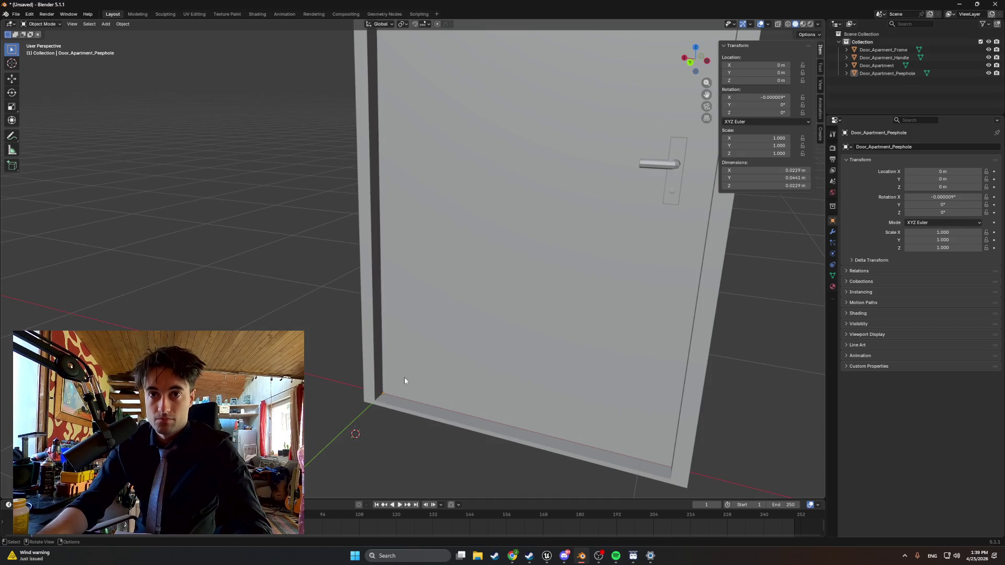
left_click(396, 389)
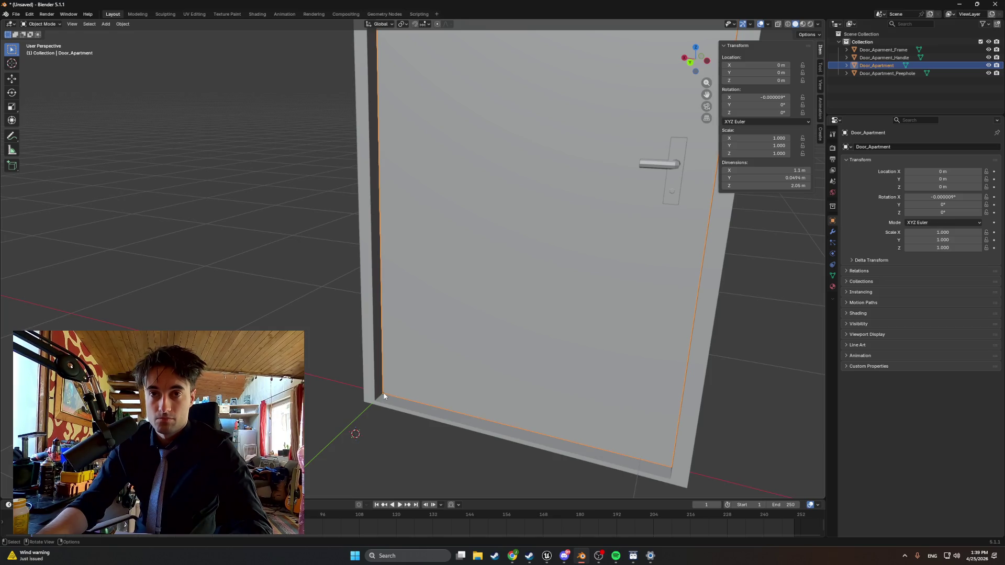
key("Tab")
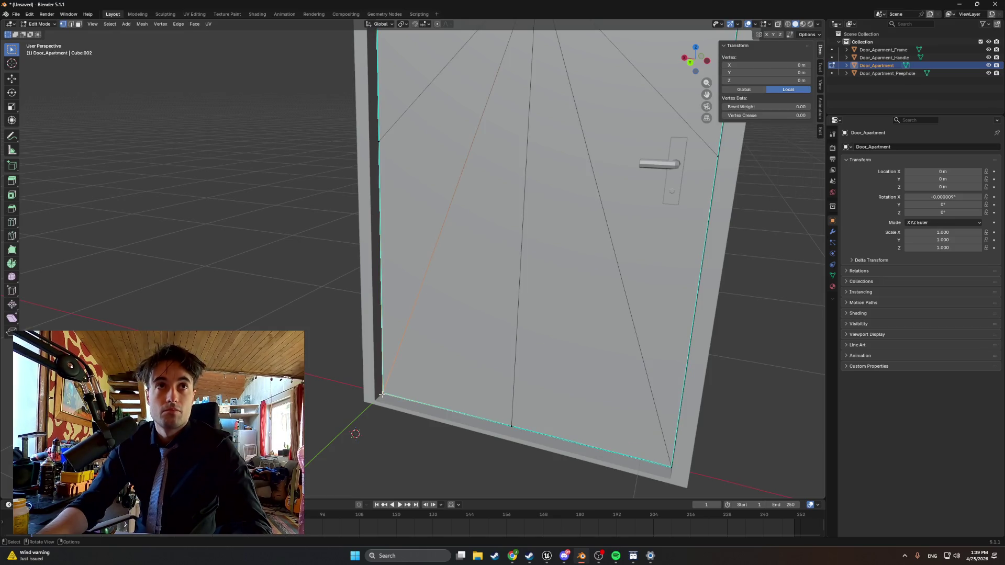
key("shift+s")
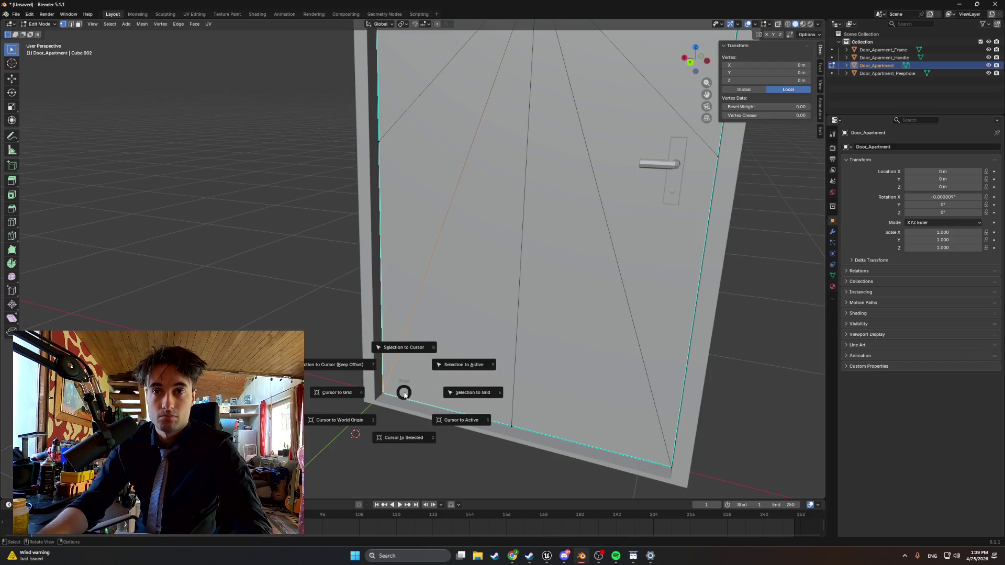
left_click(409, 436)
- Return to Object Mode and click through the door and handle to check alignment
left_click_drag(408, 391, 422, 378)
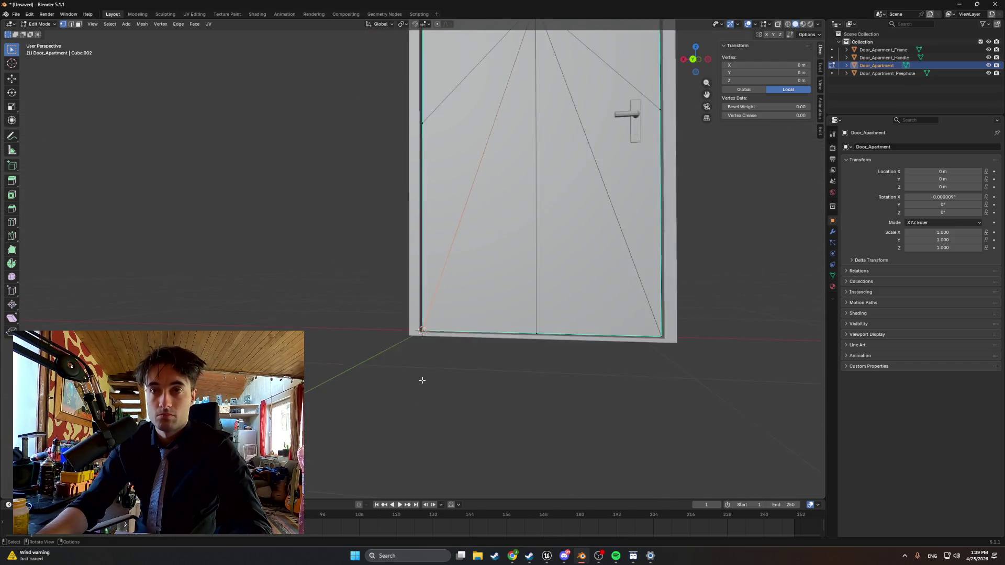
key("w")
left_click_drag(464, 321, 475, 359)
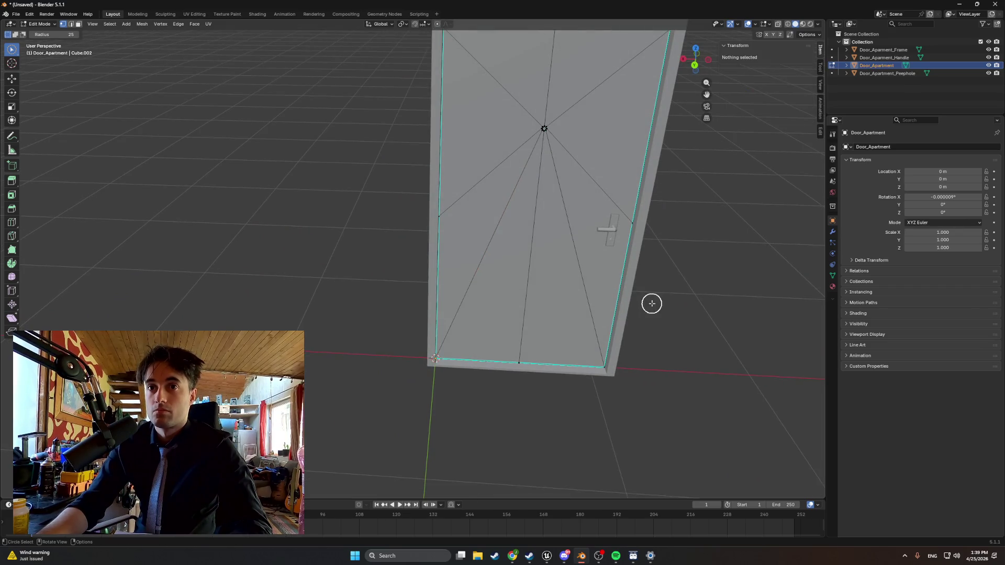
key("Tab")
left_click(685, 287)
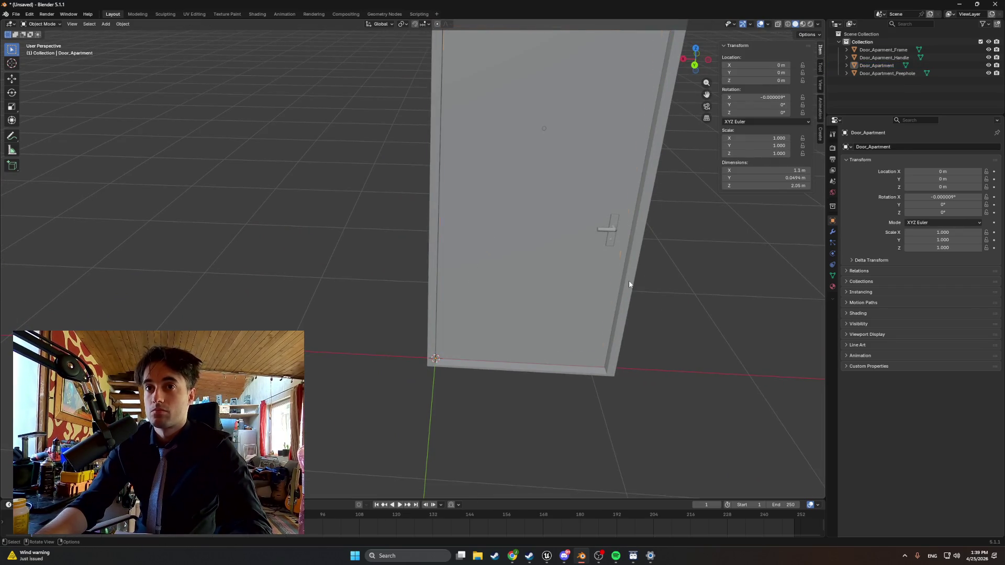
left_click(628, 283)
left_click(609, 231)
left_click_drag(644, 243, 654, 262)
key("w")
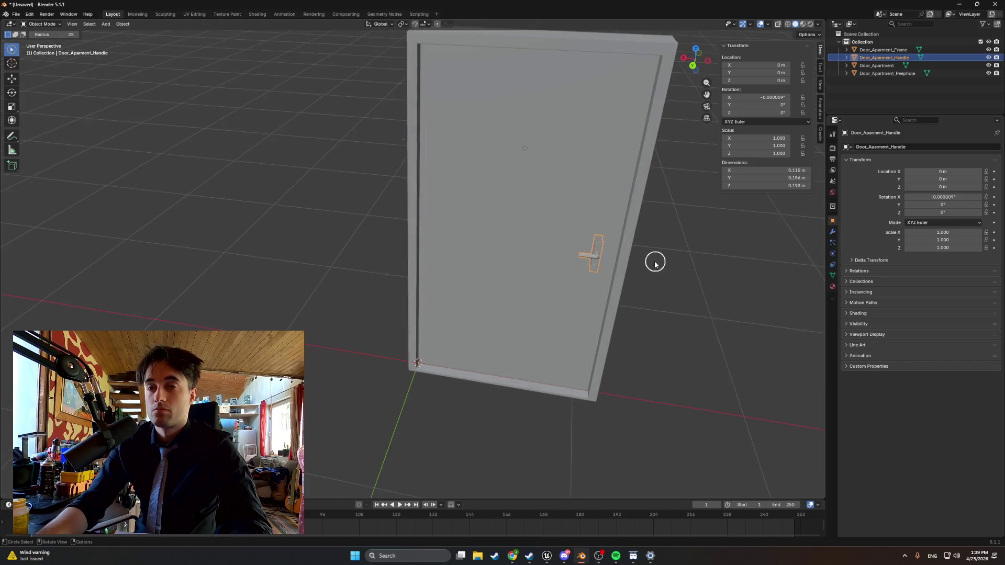
left_click(655, 262)
mouse_move(11, 49)
left_mouse_down()
mouse_move(31, 50)
mouse_move(31, 63)
left_mouse_up()
- Zoom around the assembled door and capture a screenshot of it
scroll(574, 223, "up", 3)
scroll(597, 277, "down", 3)
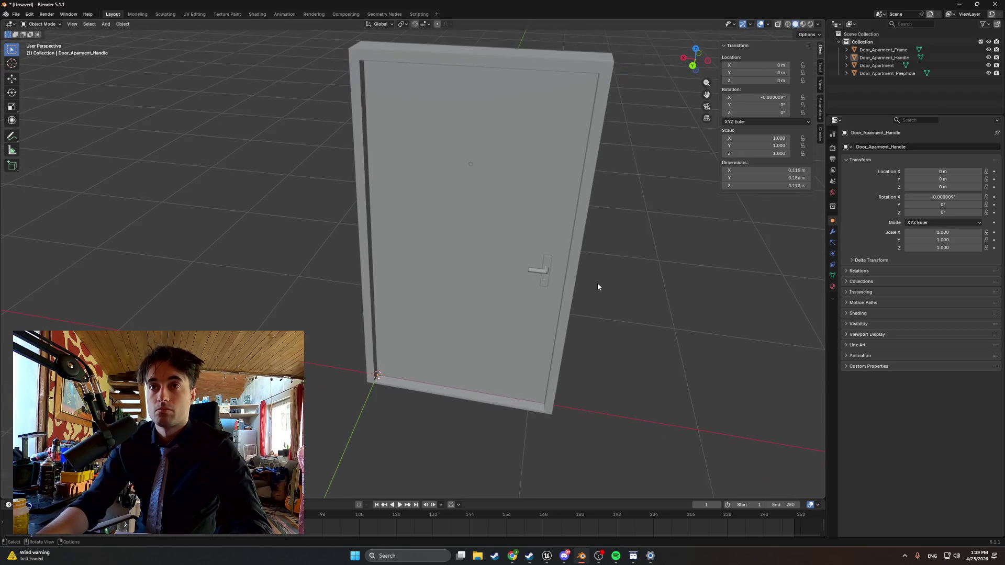
scroll(600, 272, "up", 3)
scroll(602, 273, "down", 4)
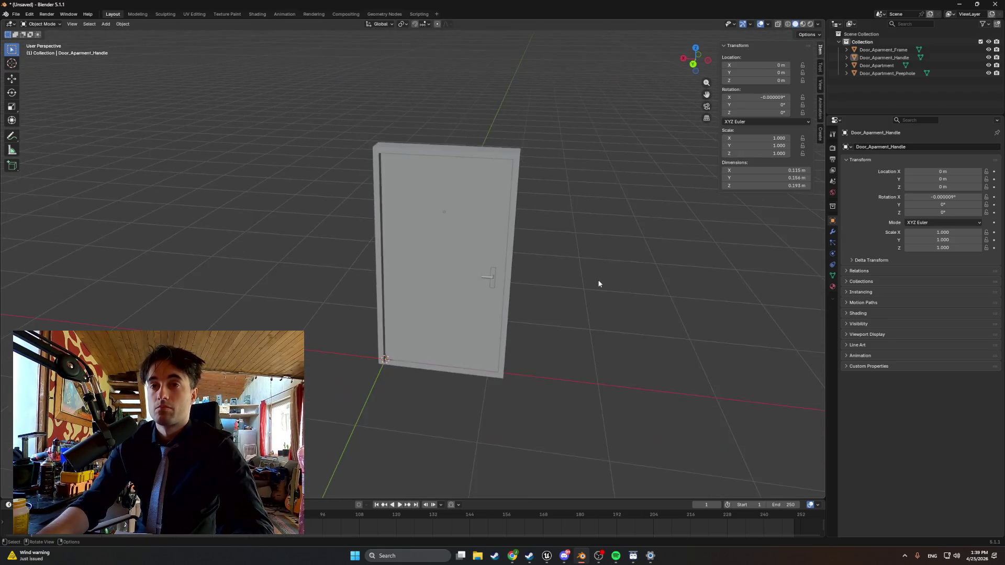
left_click_drag(599, 282, 606, 265)
scroll(602, 267, "up", 3)
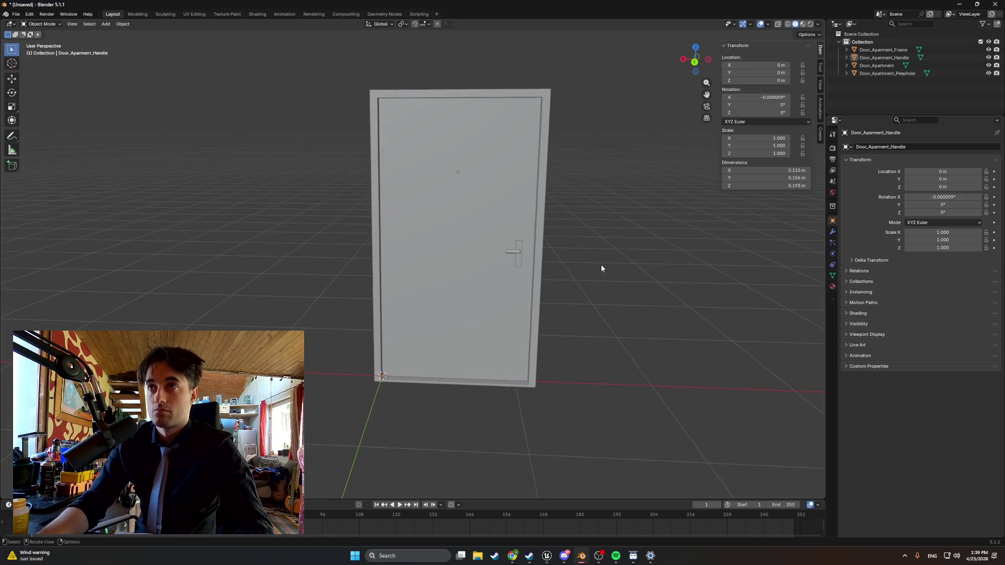
key("super+shift+s")
mouse_move(831, 412)
left_mouse_down()
mouse_move(557, 62)
mouse_move(272, 19)
left_mouse_up()
left_click(11, 13)
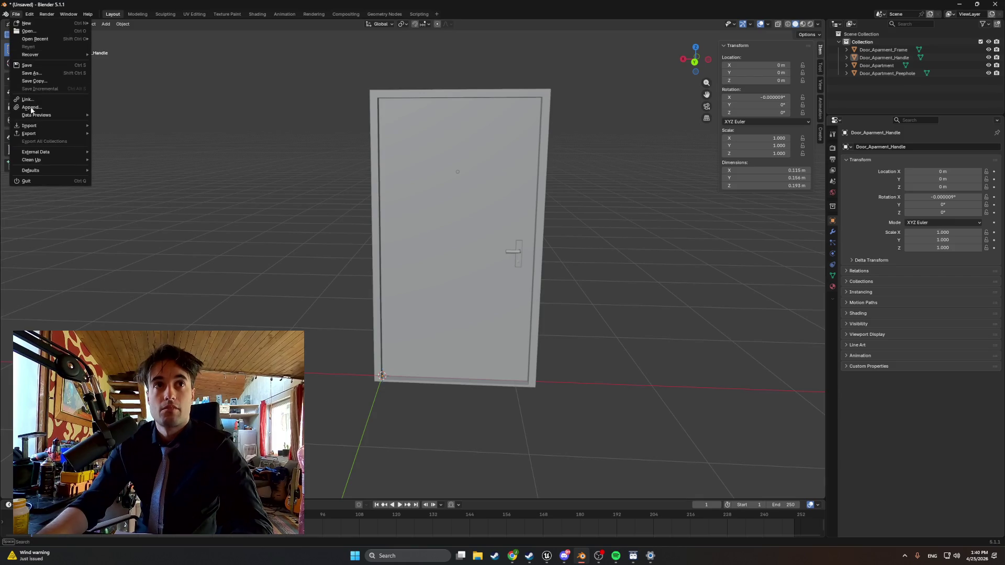
- Export the scene as Apt_Door.fbx into Desktop > Developin folders > WEEDMAN > StartingApartment
mouse_move(42, 132)
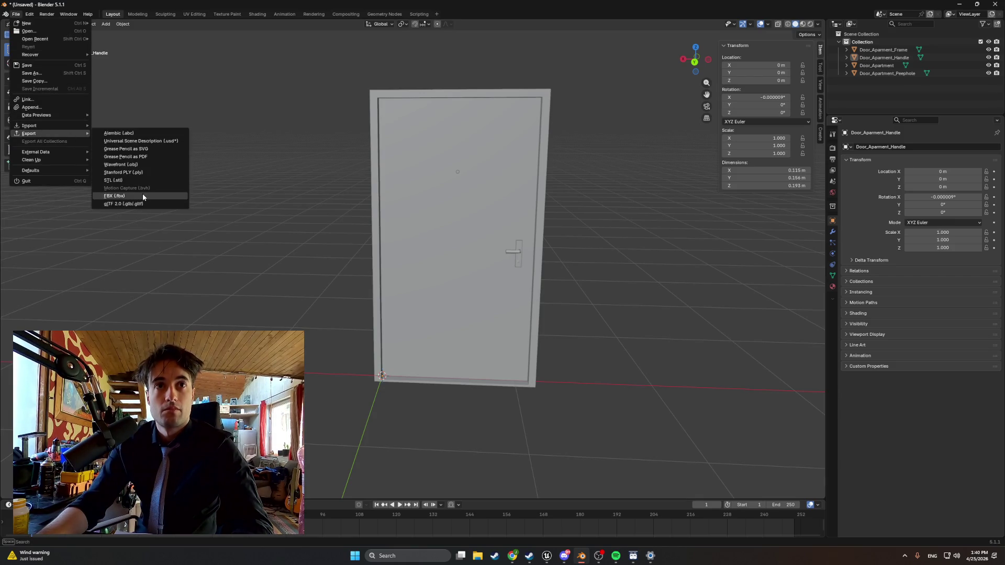
left_click(143, 195)
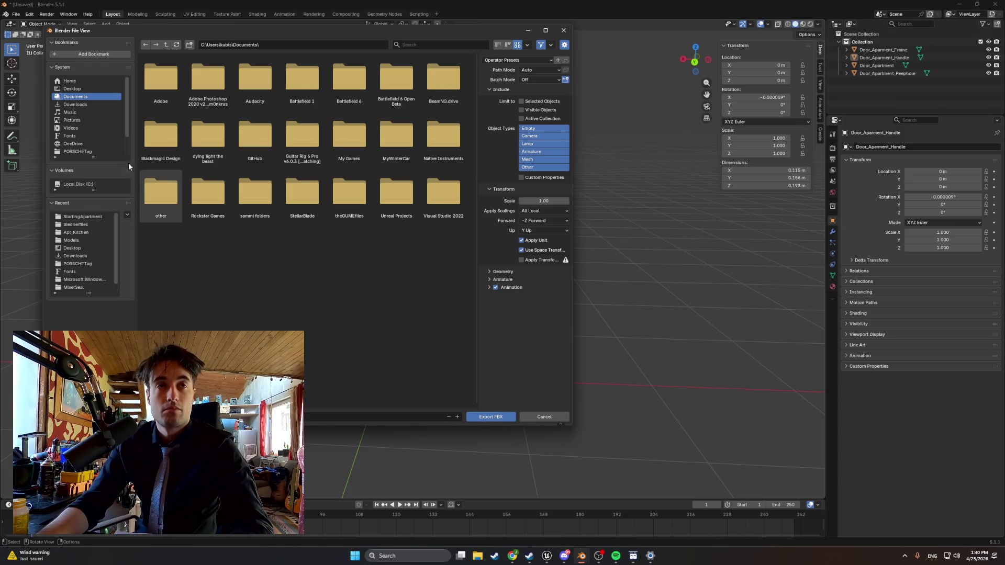
left_click(73, 88)
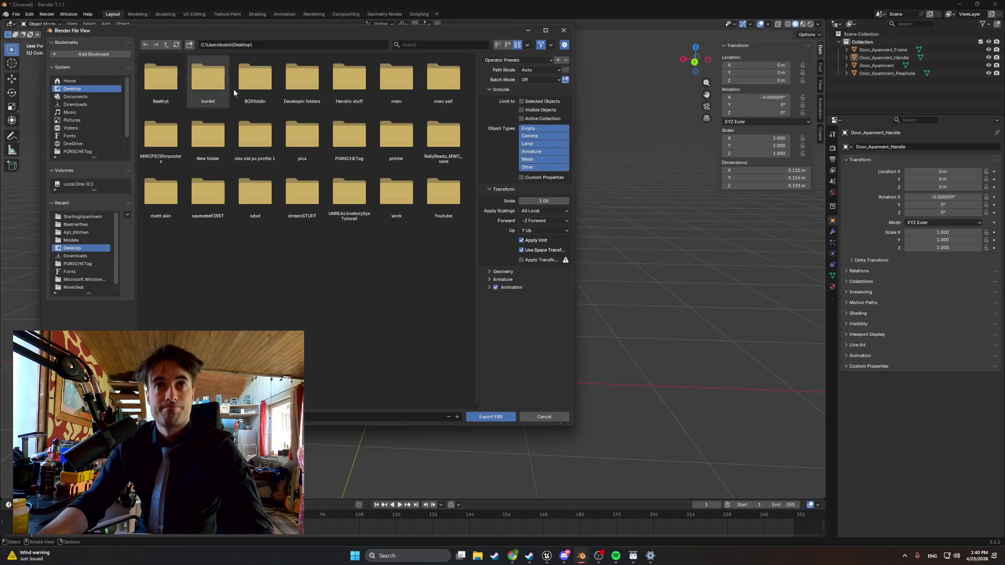
double_click(296, 92)
double_click(338, 146)
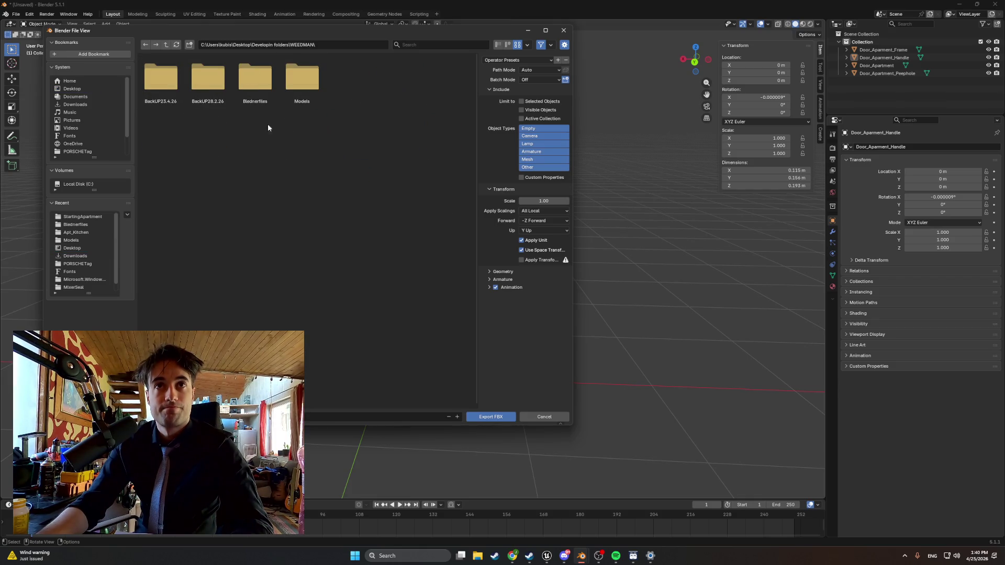
double_click(302, 79)
double_click(302, 79)
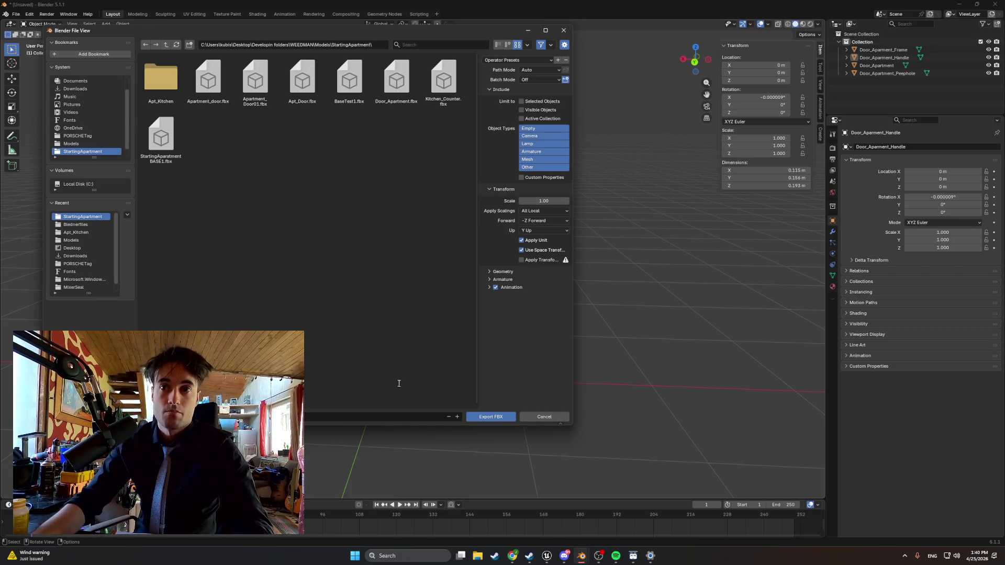
left_click(302, 81)
left_click(486, 416)
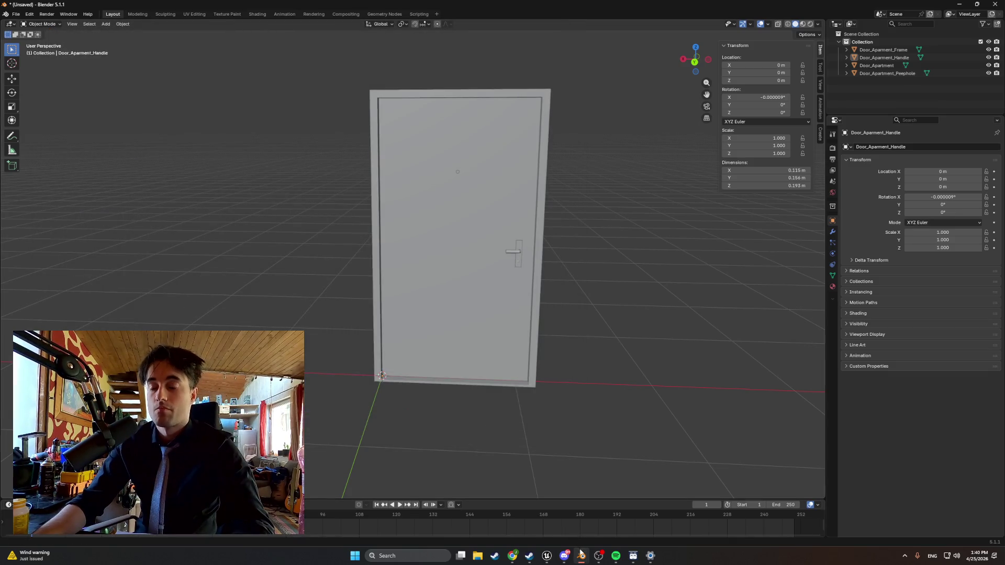
- Import Apt_Door.fbx from StartingApartment into the Apartment_Doors content folder
mouse_move(546, 556)
left_click(527, 527)
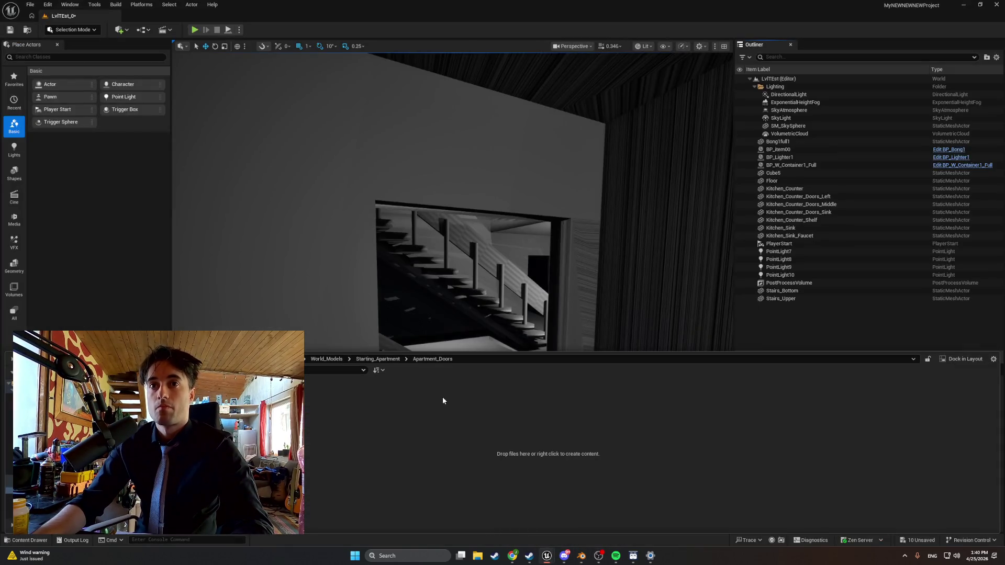
left_click(58, 369)
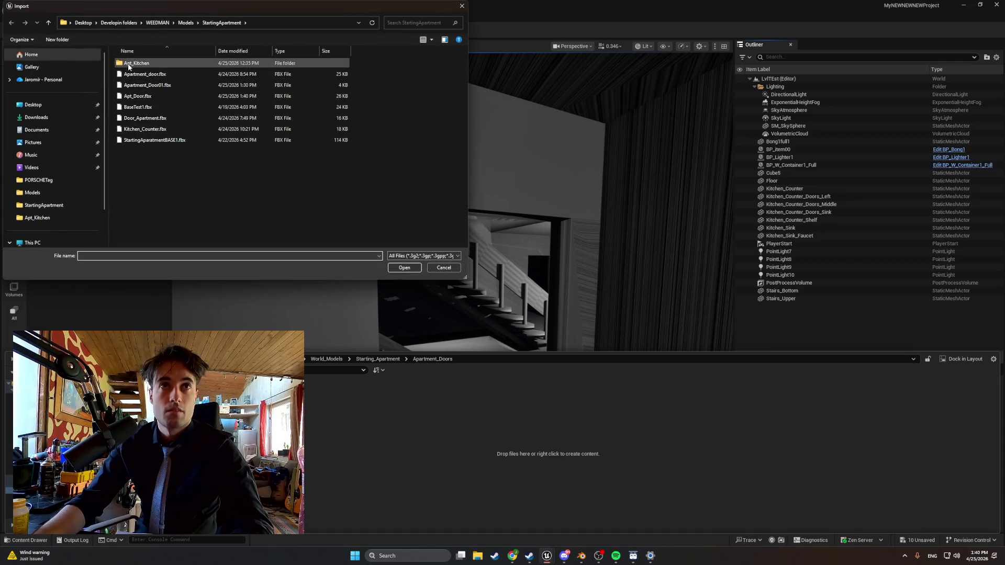
double_click(168, 65)
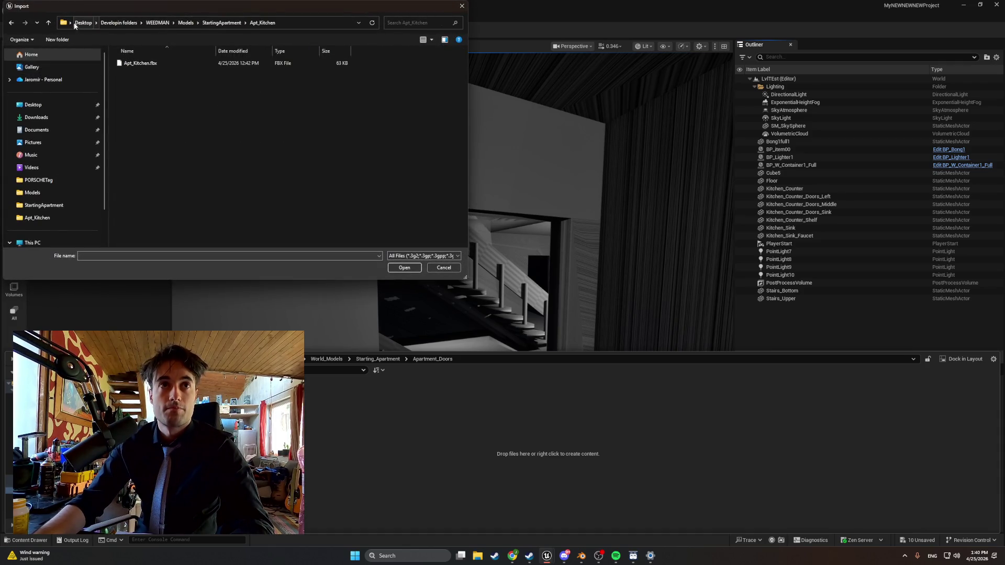
key("BackSpace")
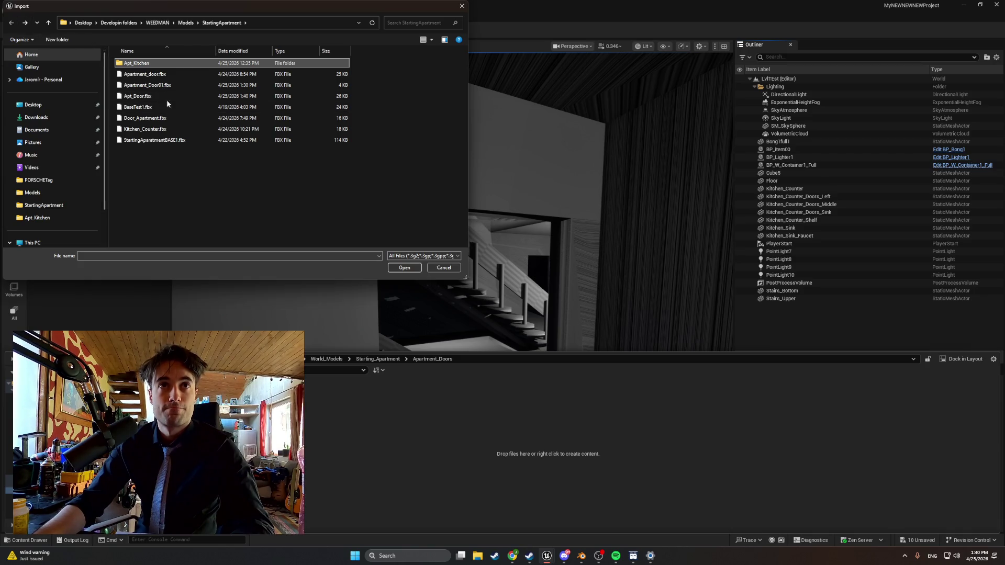
double_click(165, 96)
left_click(606, 515)
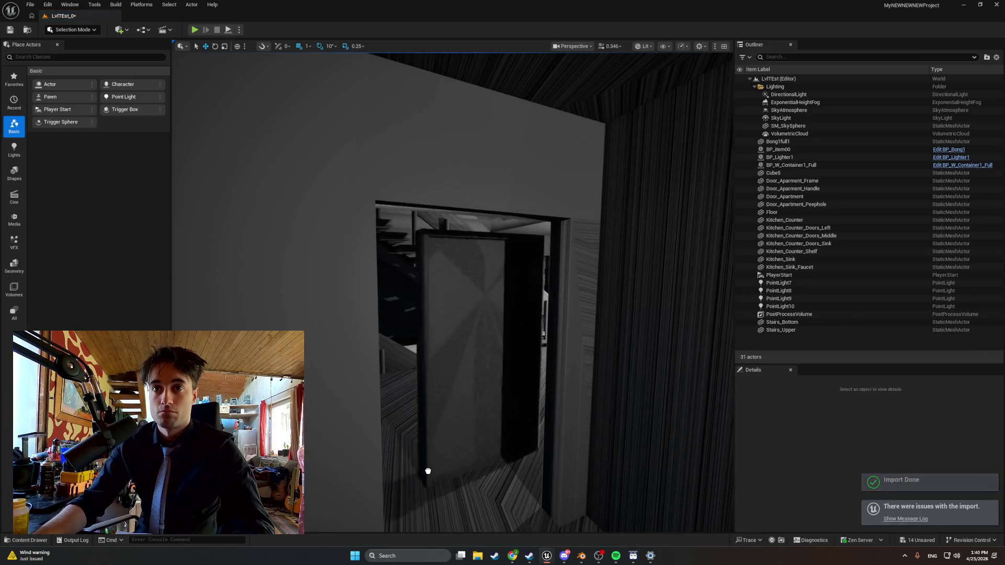
- Shift the four imported door pieces 50 units along Y into the doorway
left_click(471, 458)
key("f")
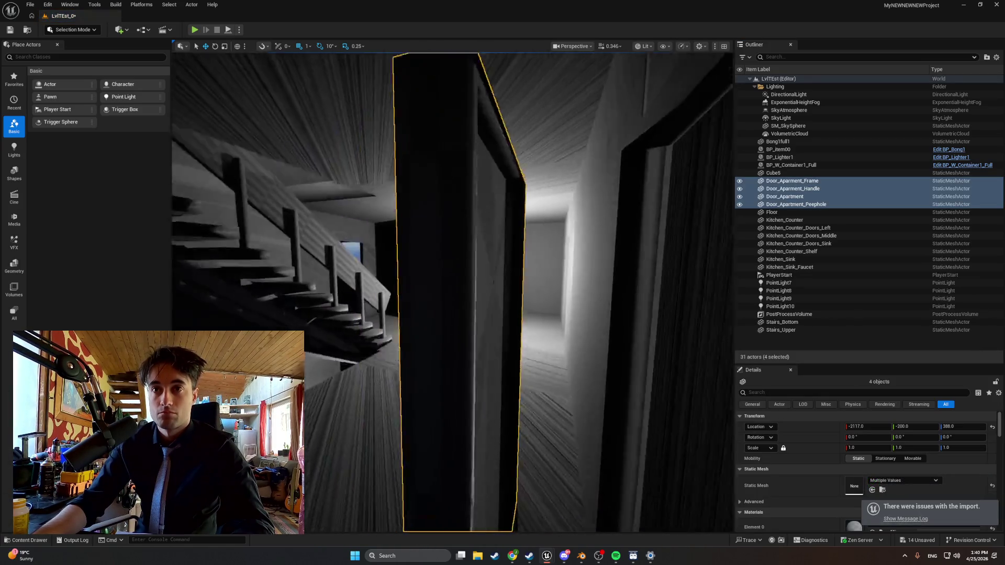
key("w")
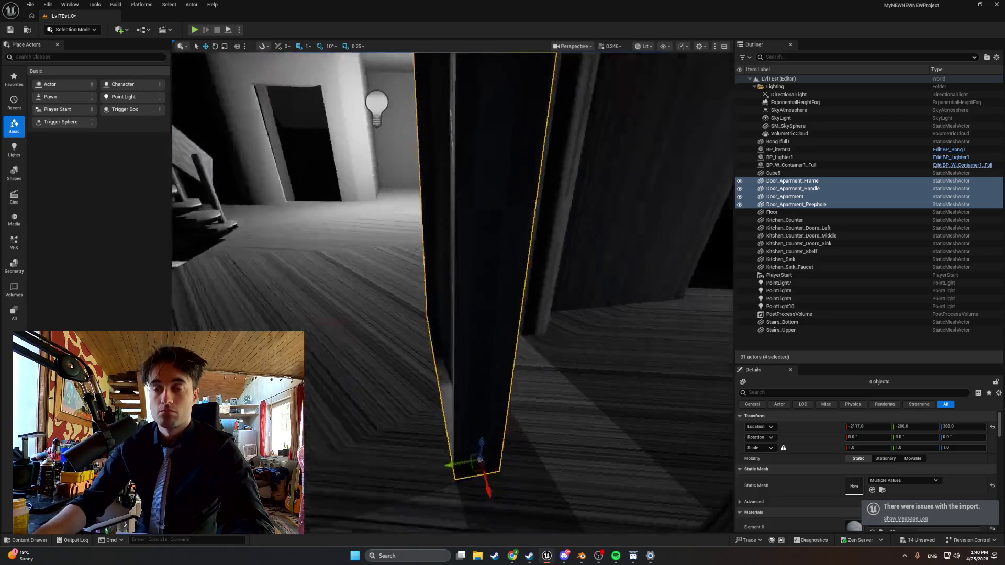
key("s")
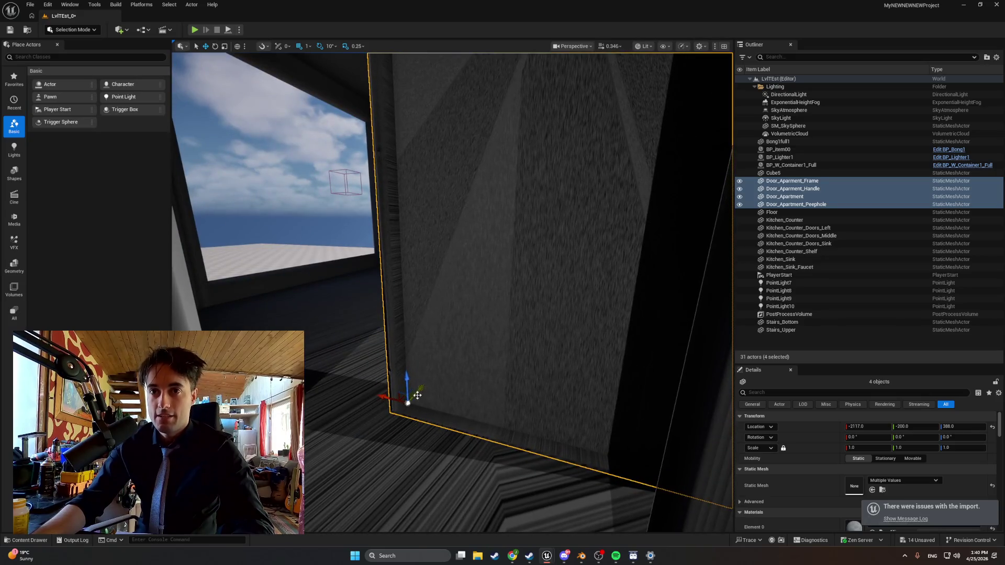
mouse_move(417, 393)
left_mouse_down()
mouse_move(389, 411)
mouse_move(389, 401)
mouse_move(380, 418)
left_mouse_up()
key("s")
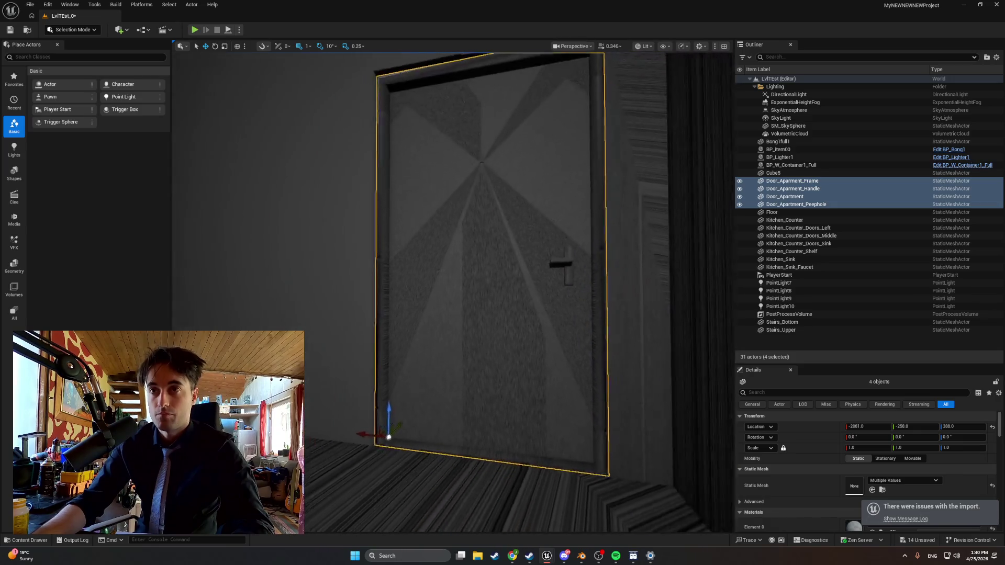
key("w")
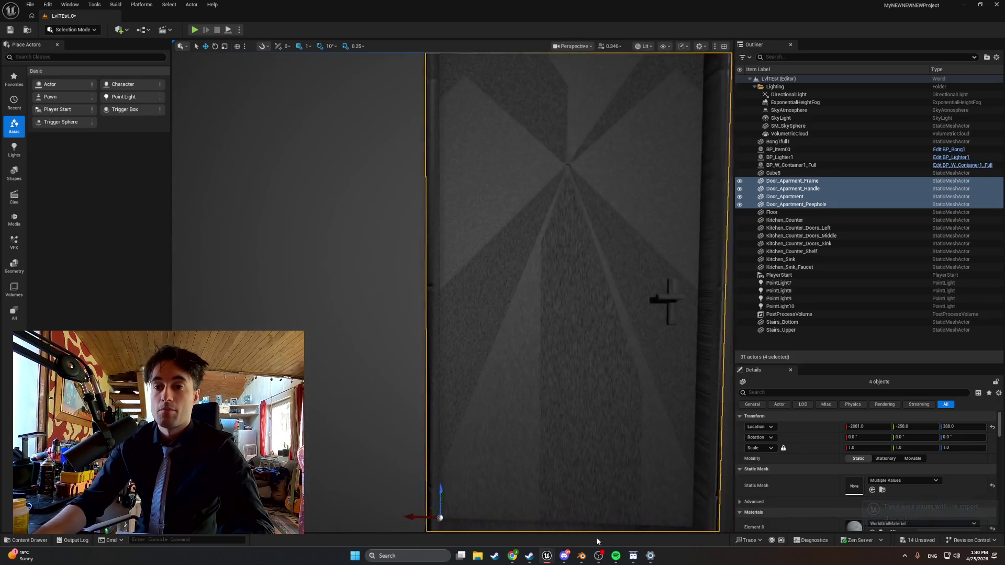
key("alt+Tab")
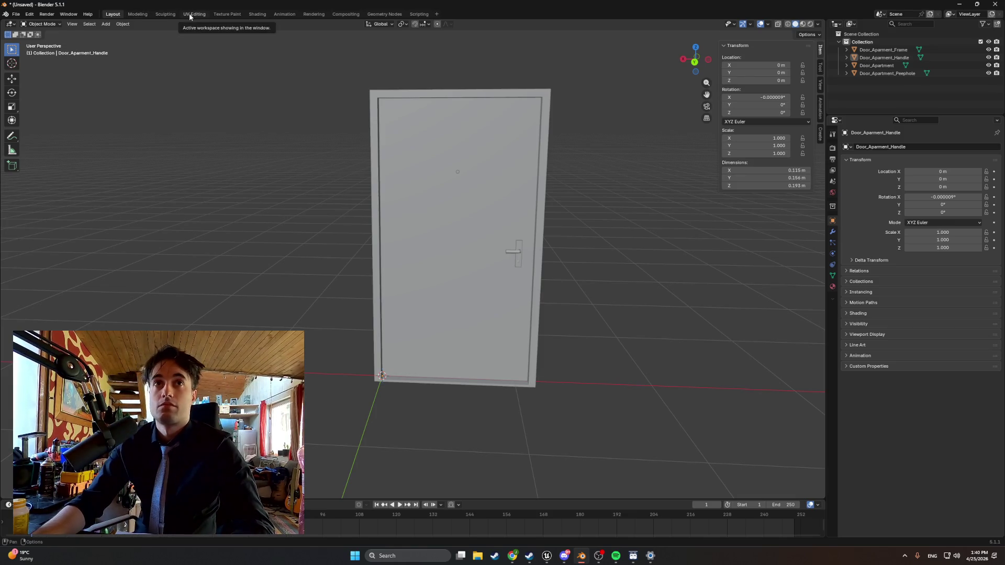
left_click(874, 50)
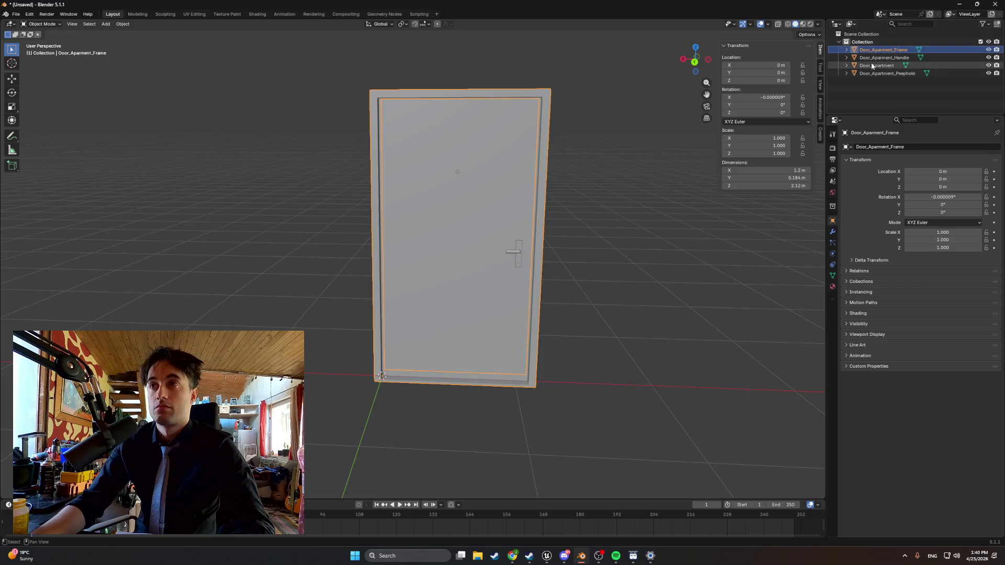
- Unwrap all four door objects with Smart UV Project using default settings
left_click(865, 73, "shift")
left_click(192, 14)
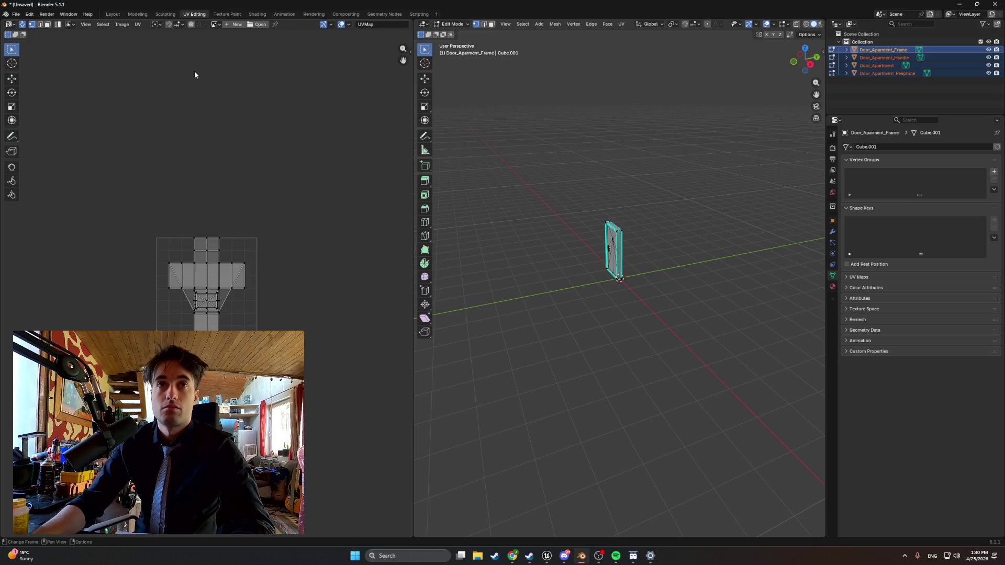
left_click(137, 25)
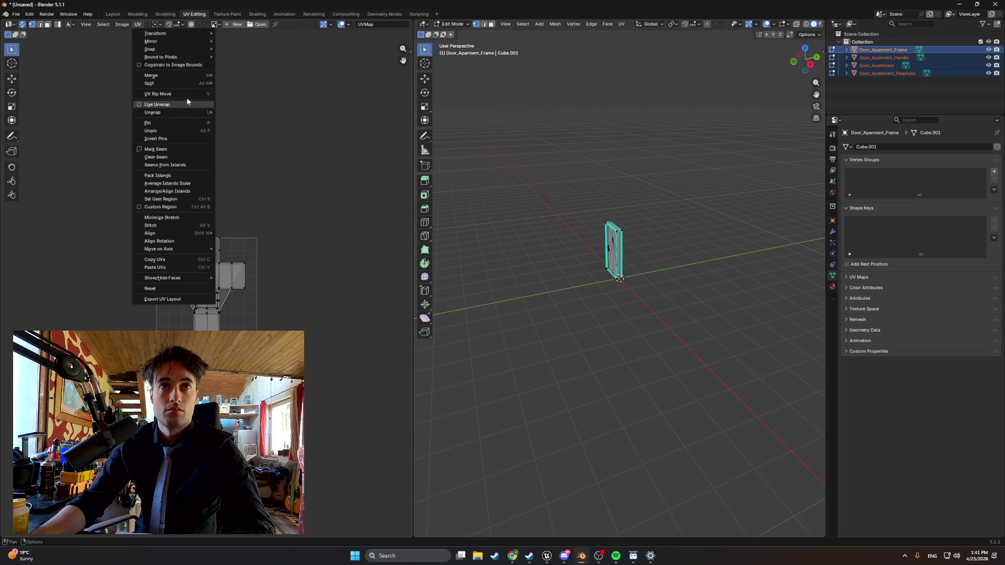
mouse_move(191, 111)
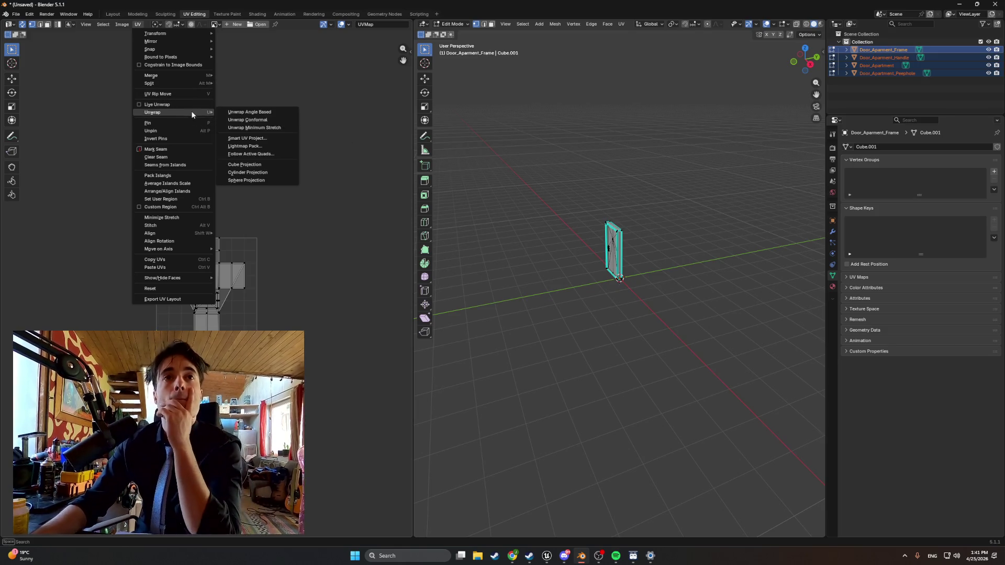
left_click(260, 138)
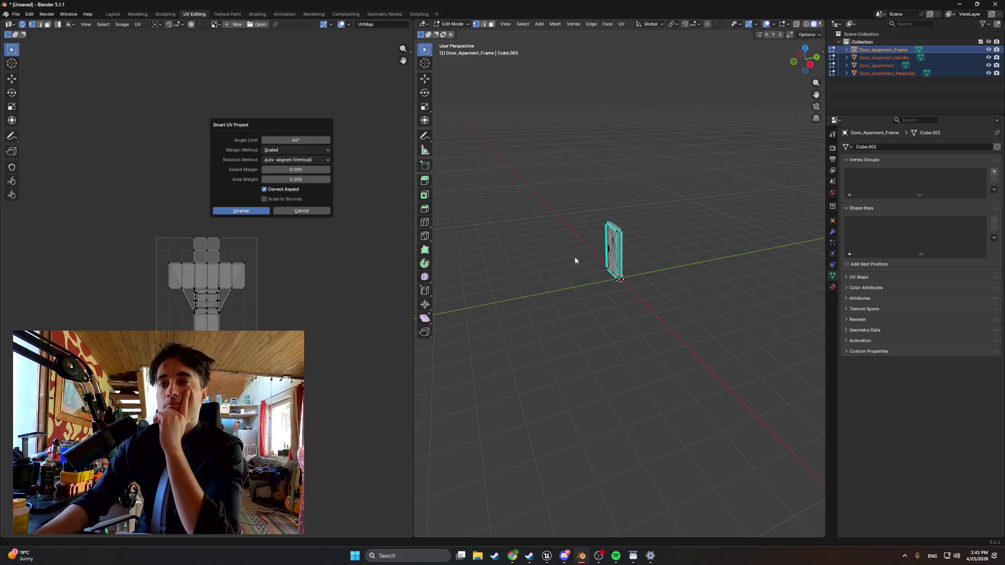
left_click(231, 210)
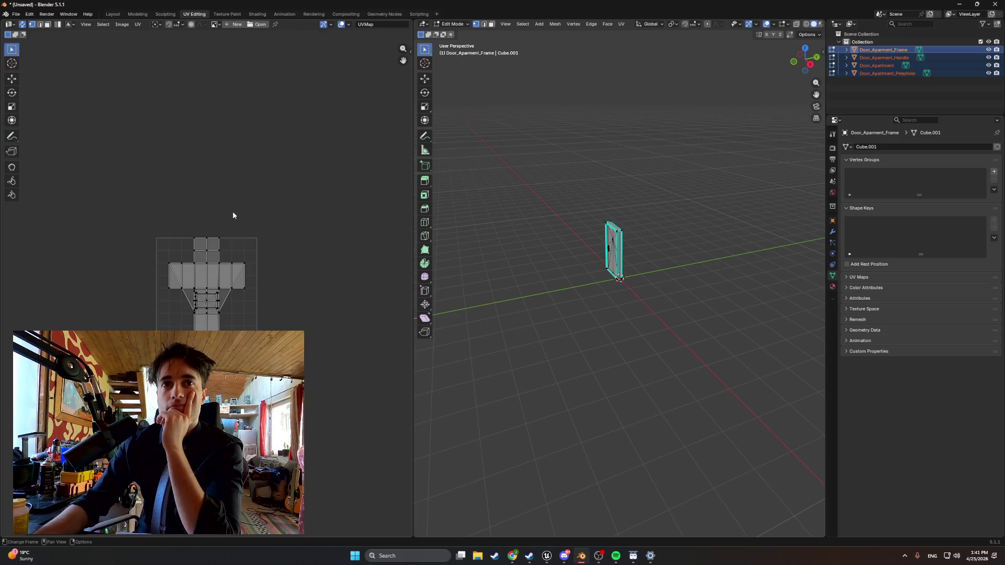
- Inspect the UV layout by selecting all geometry, then the frame's side faces and a door face
scroll(222, 227, "up", 3)
left_click_drag(700, 298, 535, 196)
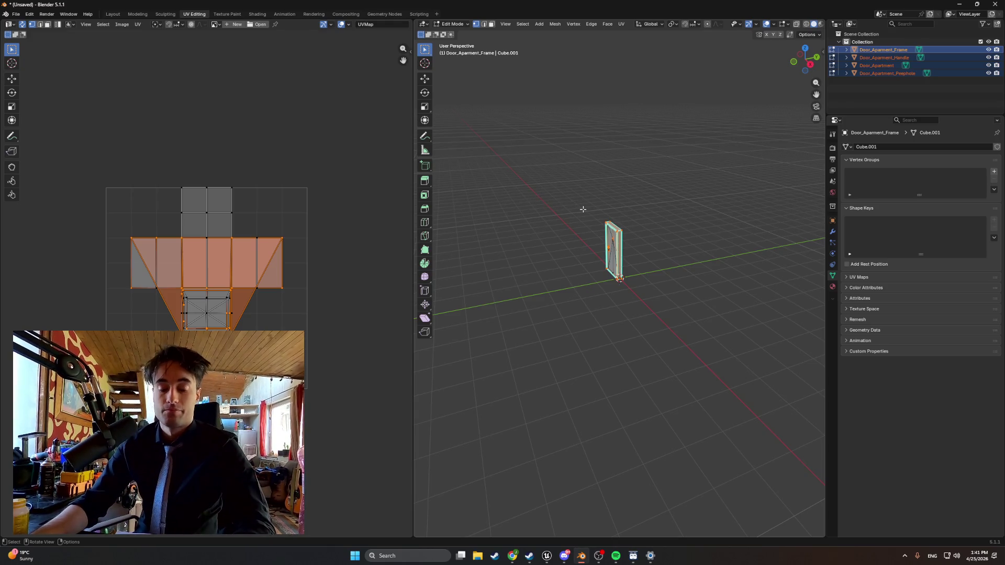
key("a")
scroll(213, 270, "up", 2)
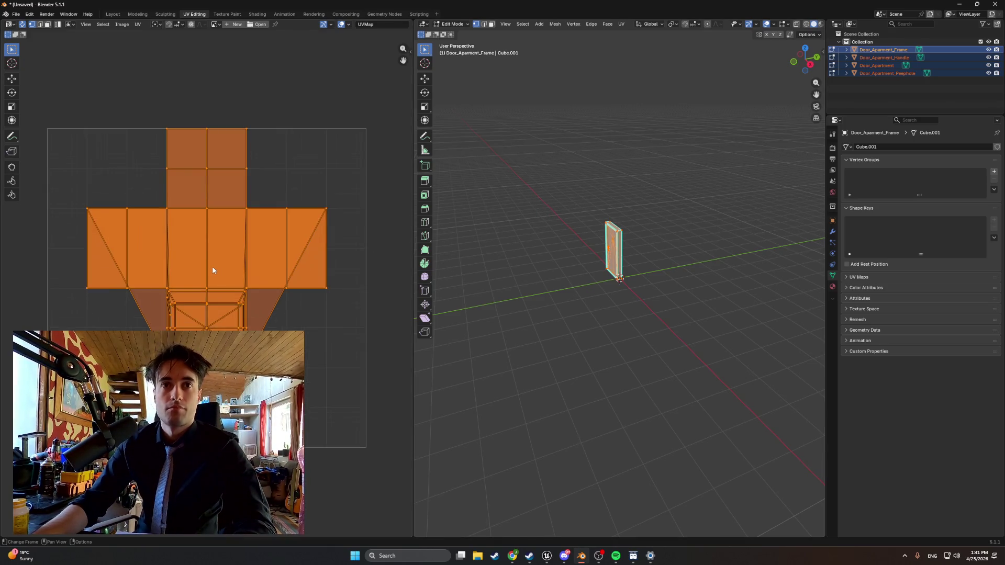
scroll(624, 222, "up", 5)
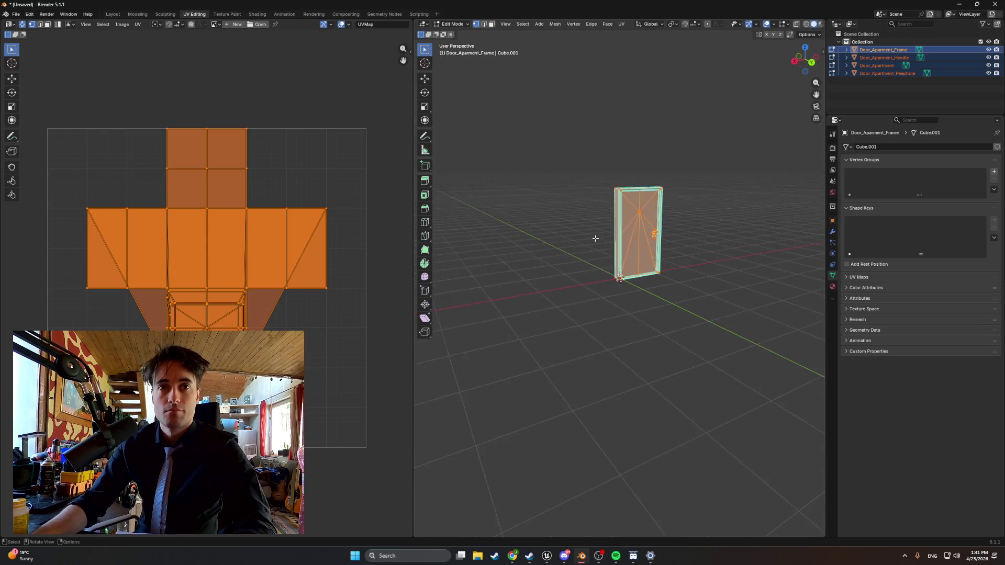
key("alt+a")
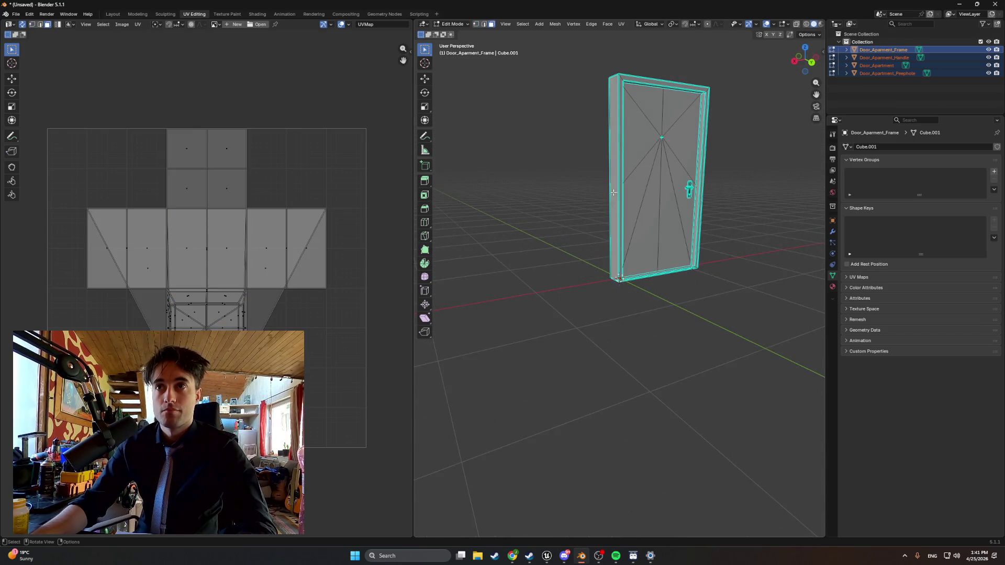
left_click(613, 193)
left_click(646, 187)
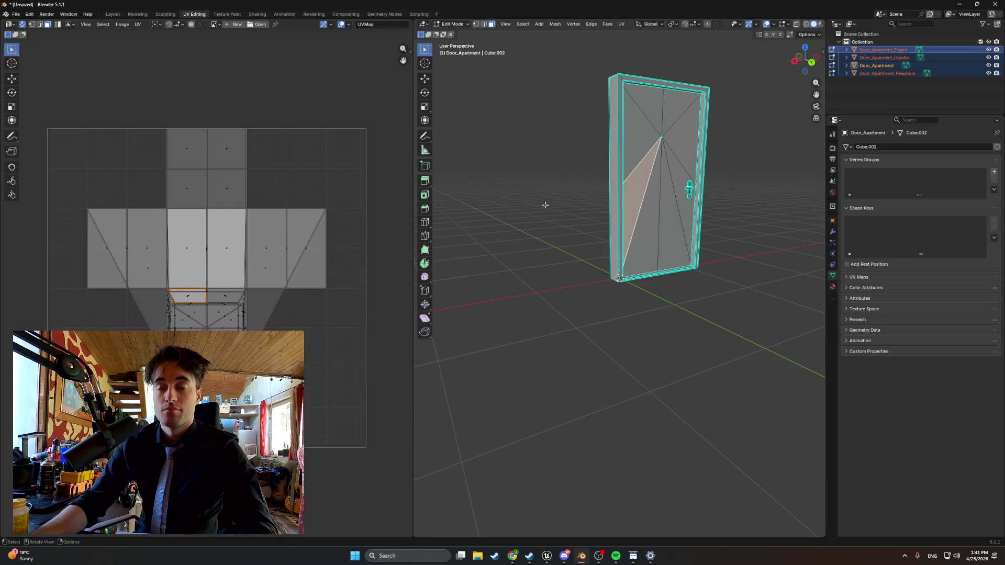
- Toggle the door handle's visibility on and off, then deselect the door face
left_click(987, 57)
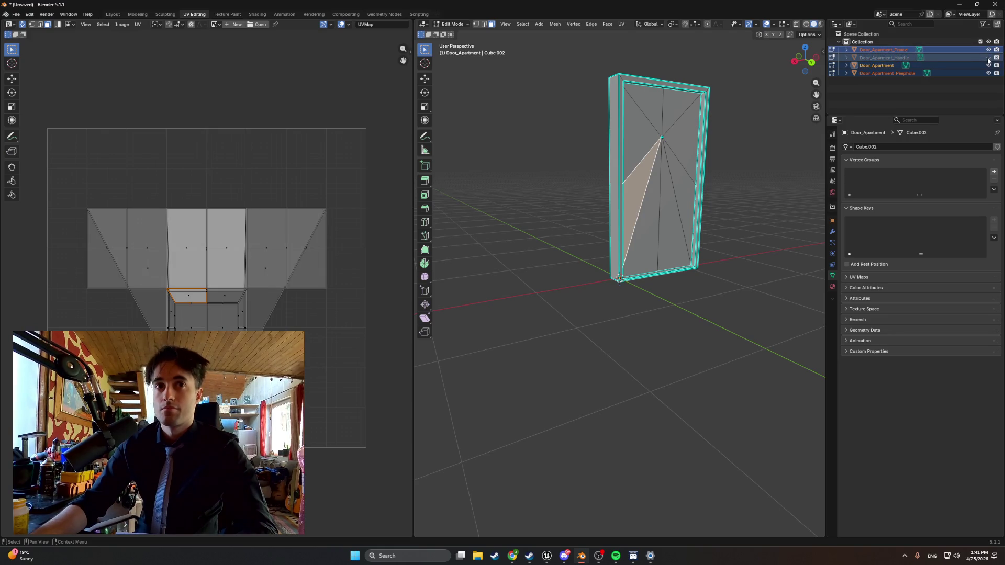
left_click(987, 58)
left_click(987, 58)
left_click(988, 57)
left_click(987, 58)
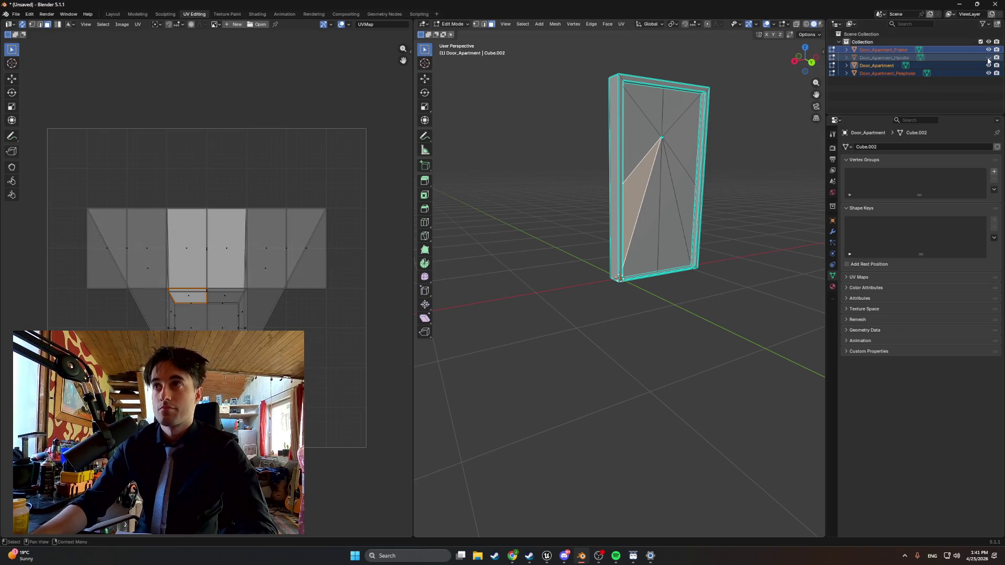
left_click(988, 58)
left_click(988, 58)
left_click(988, 58)
left_click(988, 58)
left_click(988, 58)
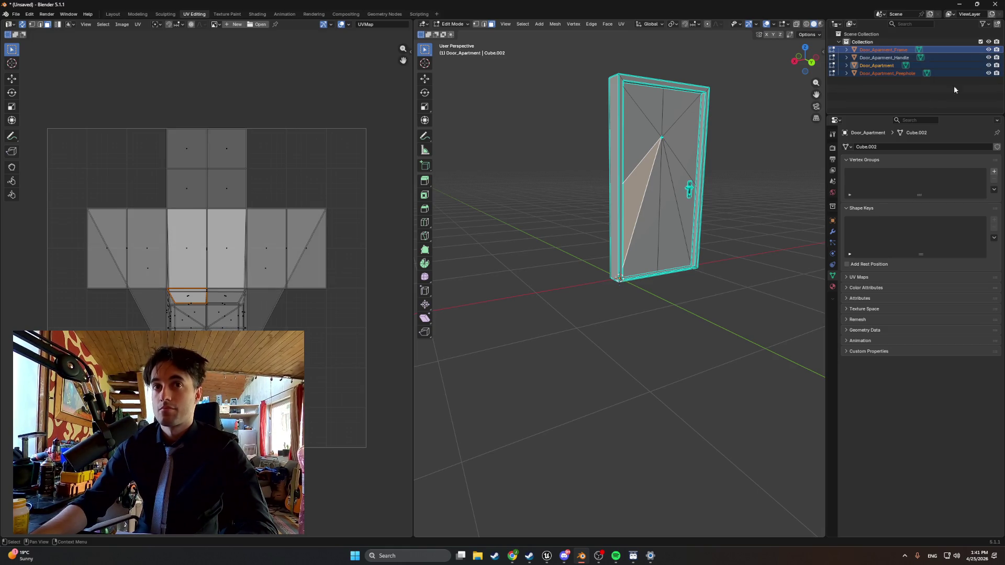
left_click(772, 134)
- Save the Blender scene under the new name Apt_DoorBlend.blend
left_click(16, 14)
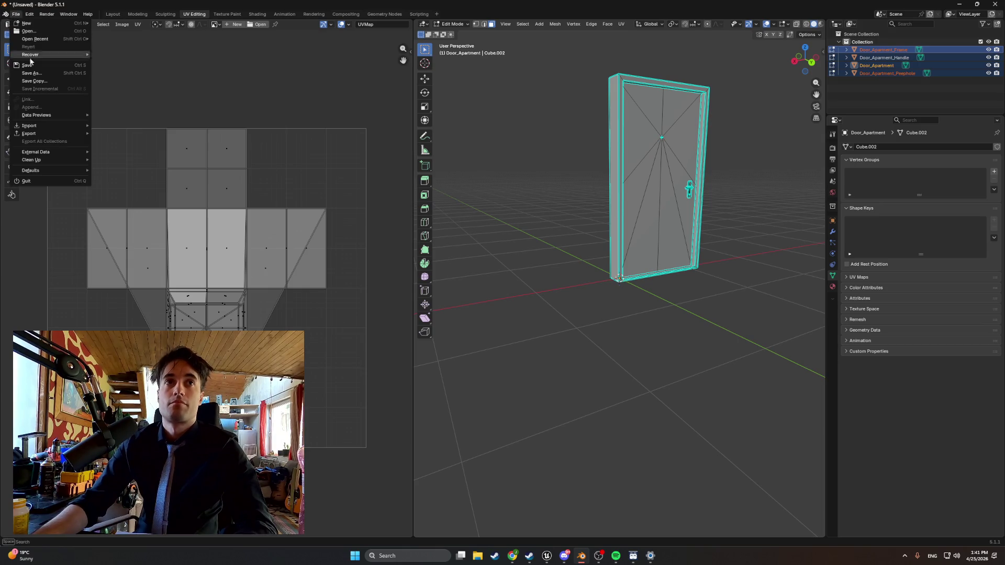
left_click(41, 67)
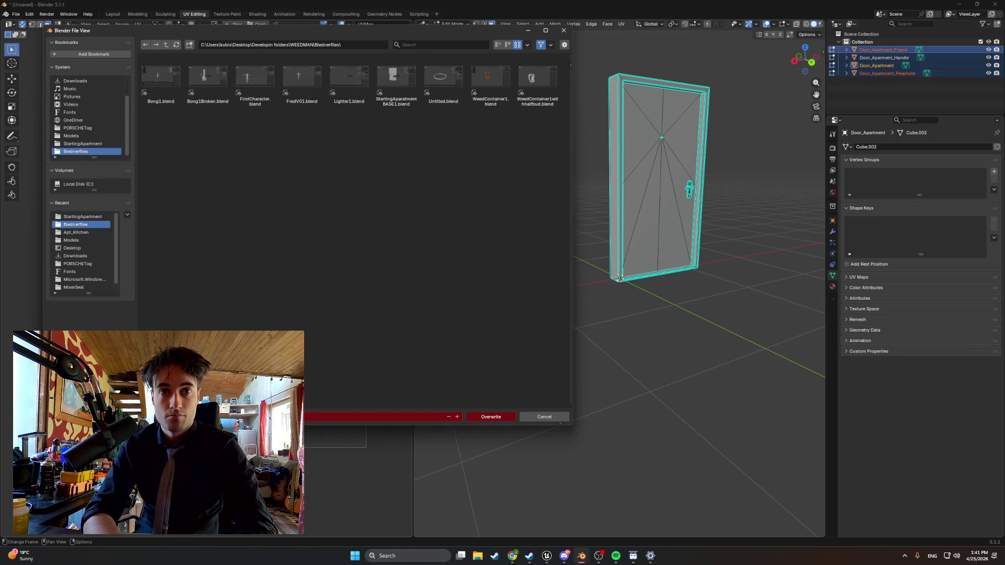
key("KP_Add")
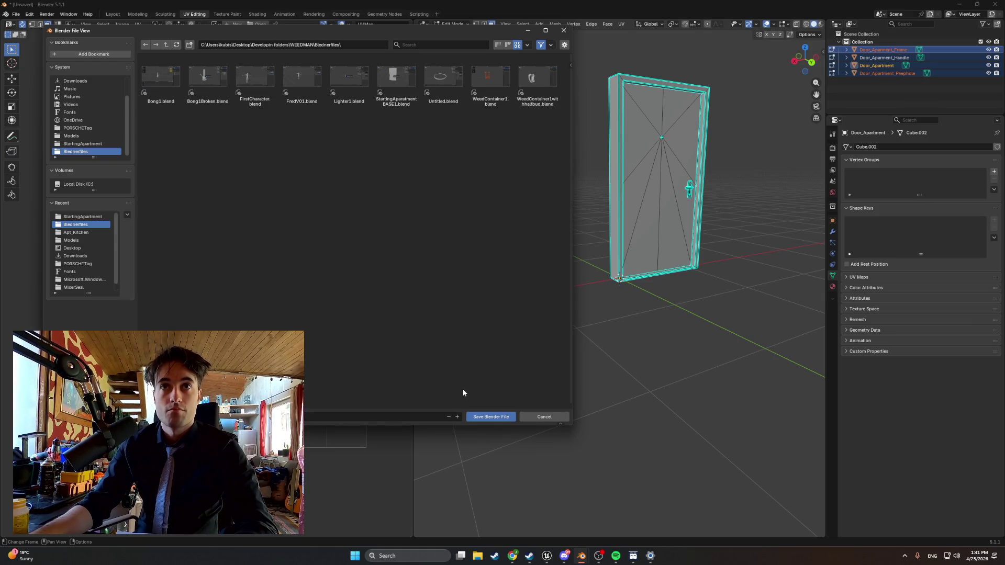
left_click(487, 417)
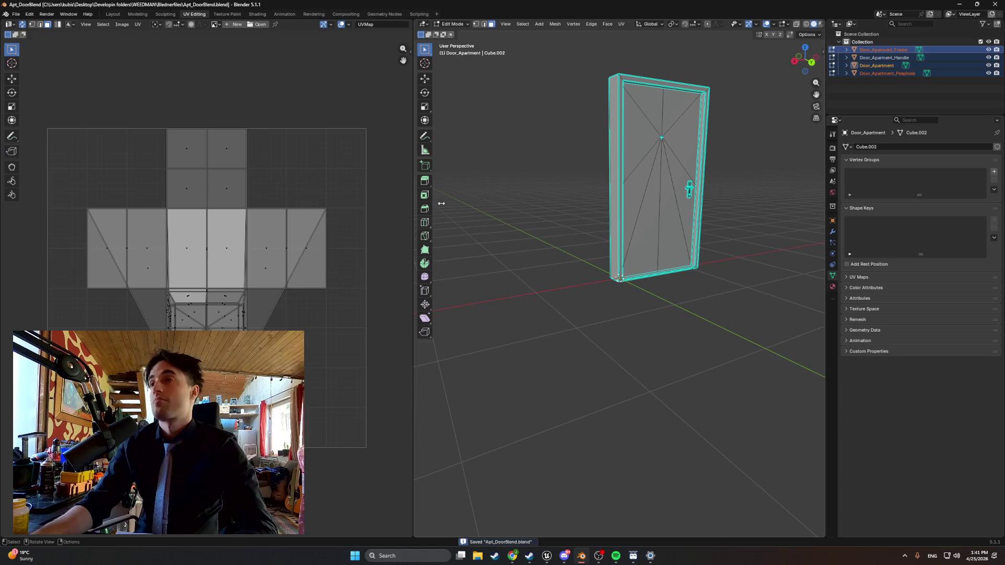
key("alt+Tab")
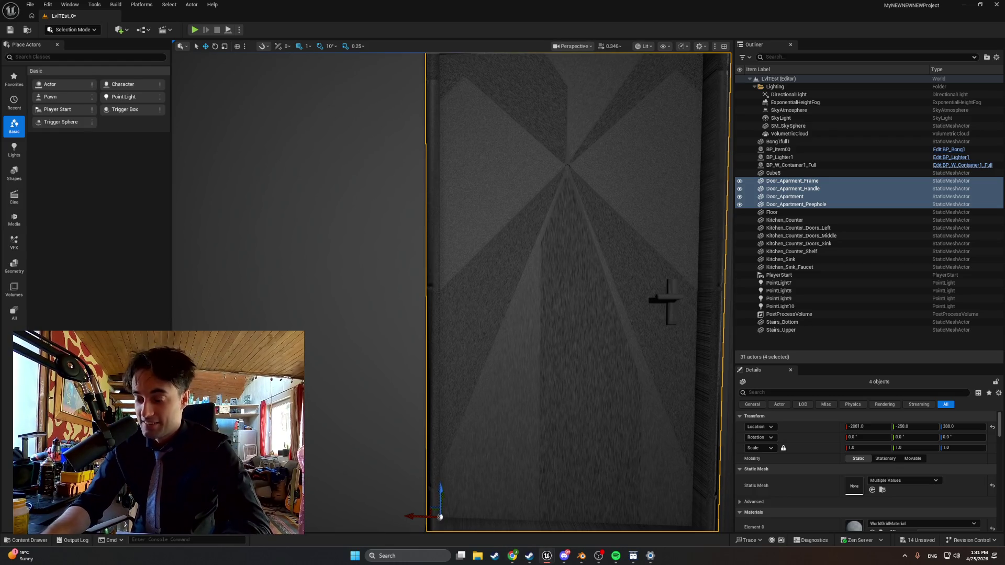
- Return to the Unreal level, zoom out from the door and open the Content Drawer
key("alt+Tab")
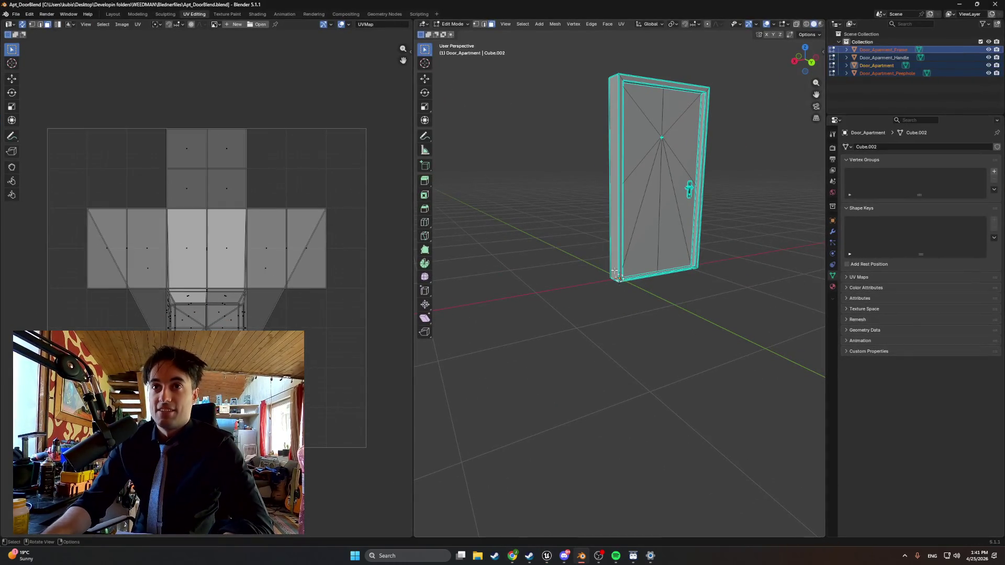
left_click(542, 561)
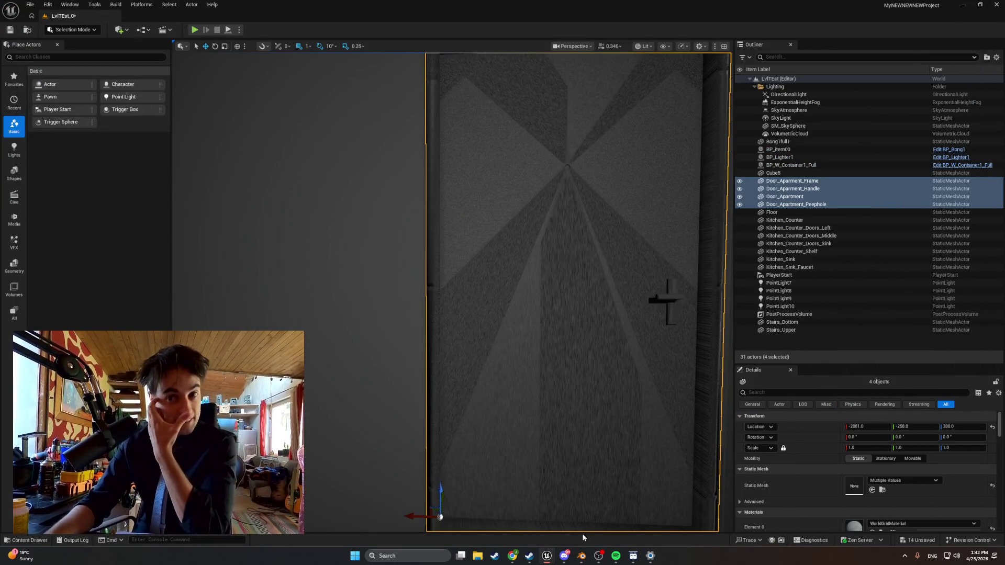
scroll(546, 304, "down", 4)
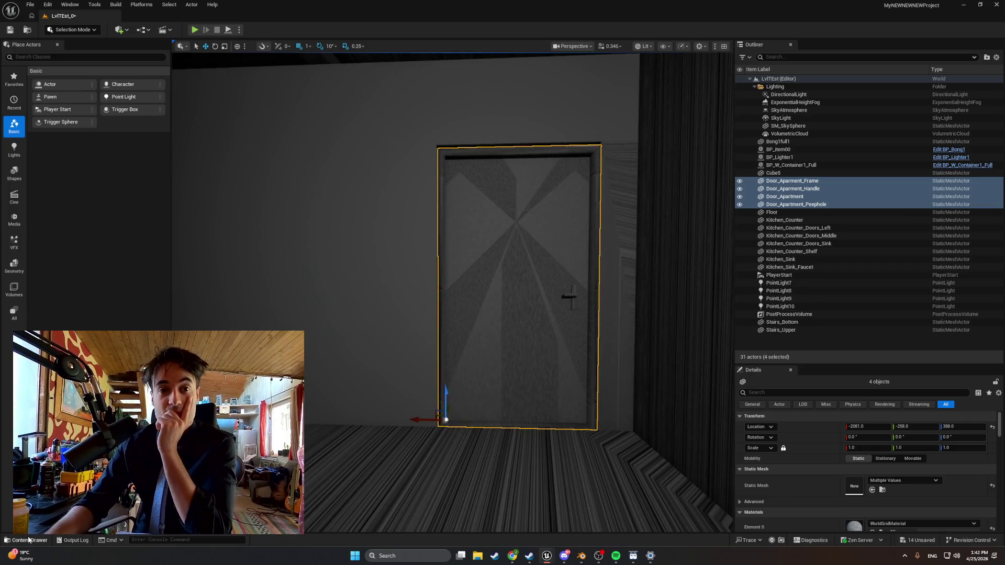
left_click(29, 540)
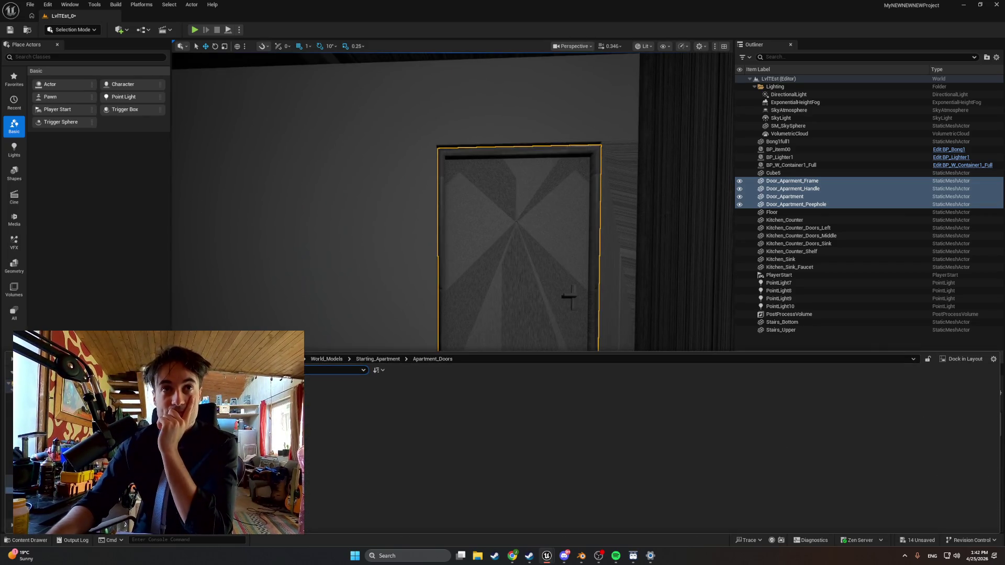
- Compile BP_Apt_Door and set DoorMesh's Static Mesh to Door_Apartment, found by searching 'Door'
left_click(586, 513)
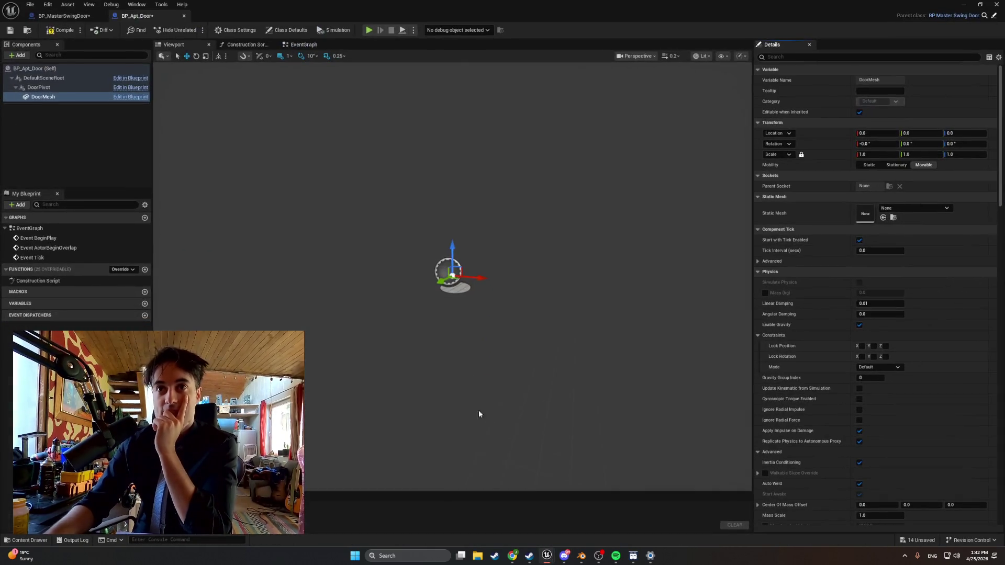
left_click(61, 29)
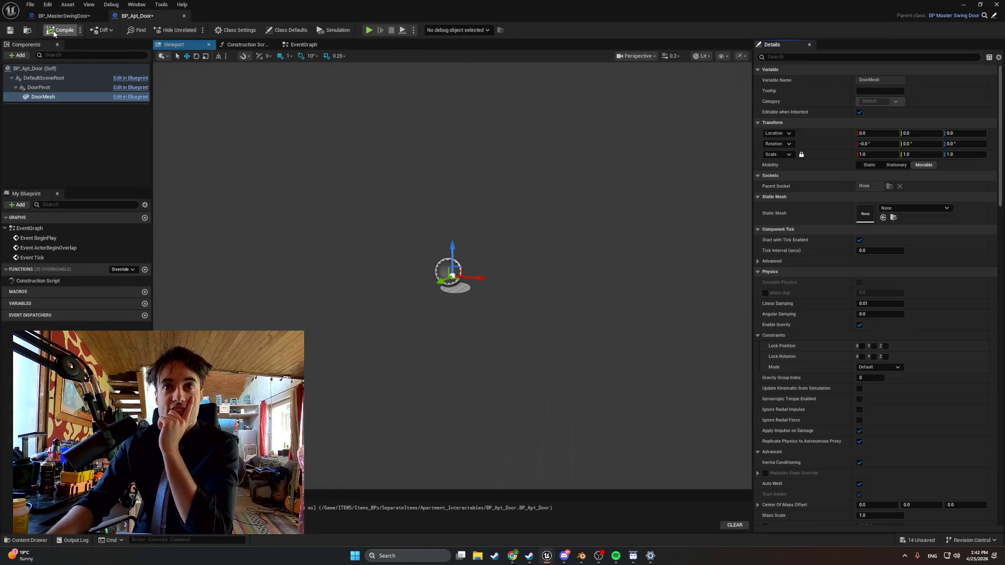
left_click(894, 209)
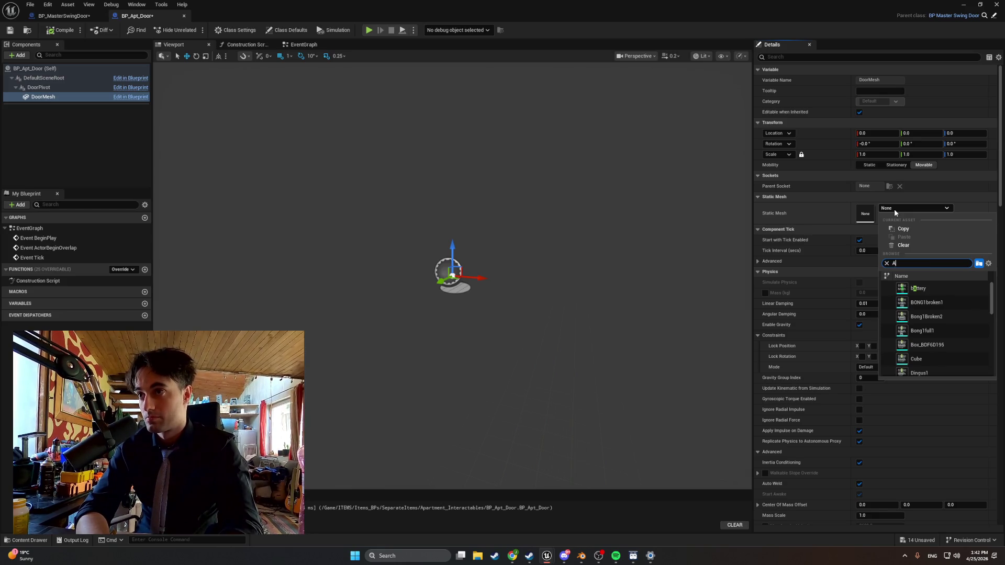
type("Door")
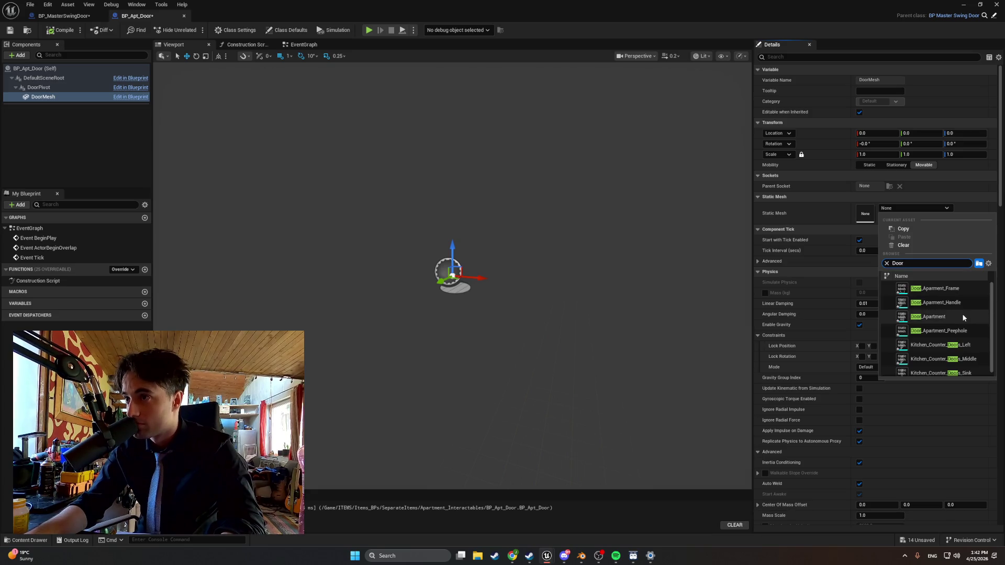
left_click(936, 317)
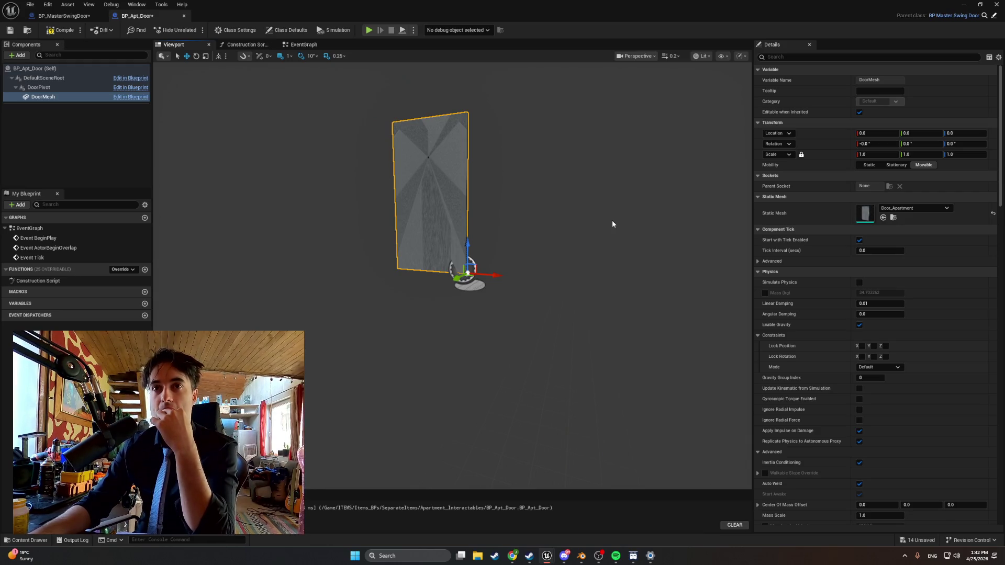
left_click_drag(612, 223, 429, 225)
left_click(16, 55)
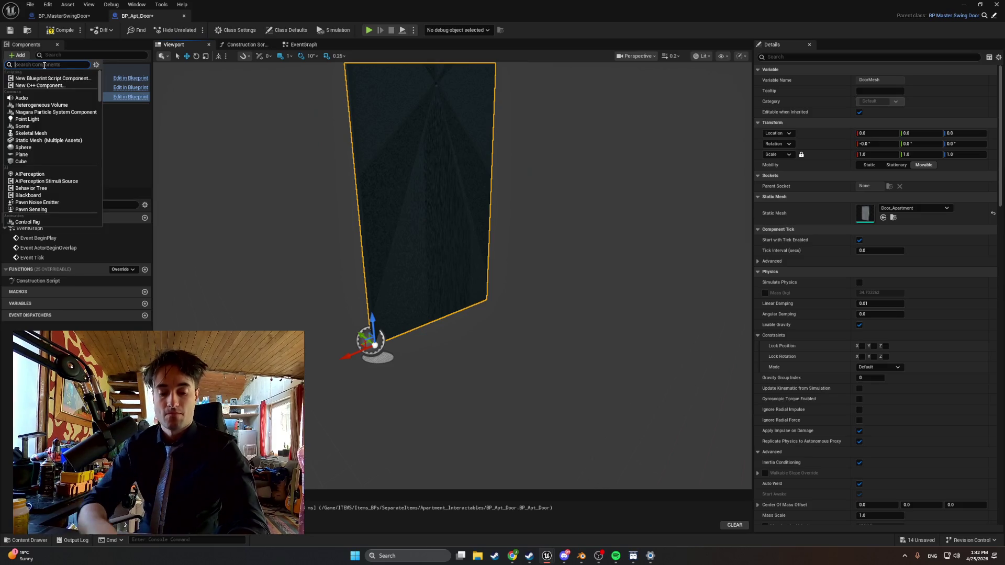
- Add the door mesh assets as Static Mesh components under DoorMesh, undoing trial moves
type("stati")
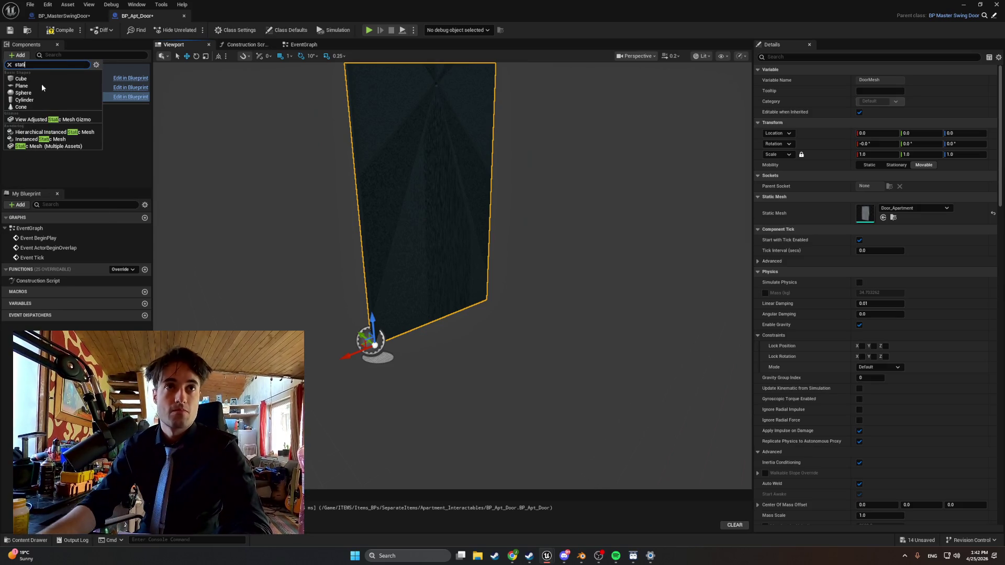
left_click(70, 147)
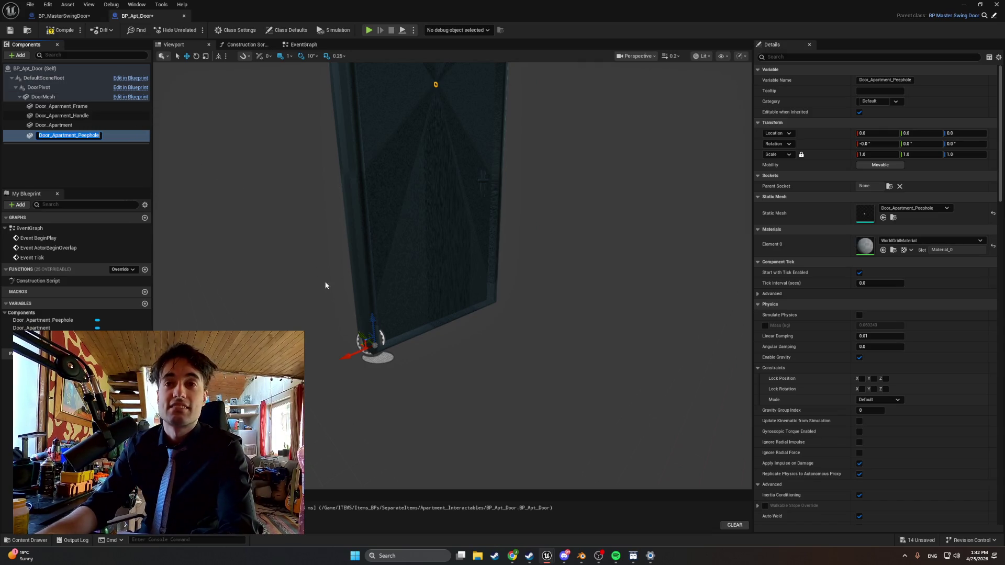
mouse_move(361, 335)
left_mouse_down()
mouse_move(318, 269)
mouse_move(261, 238)
left_mouse_up()
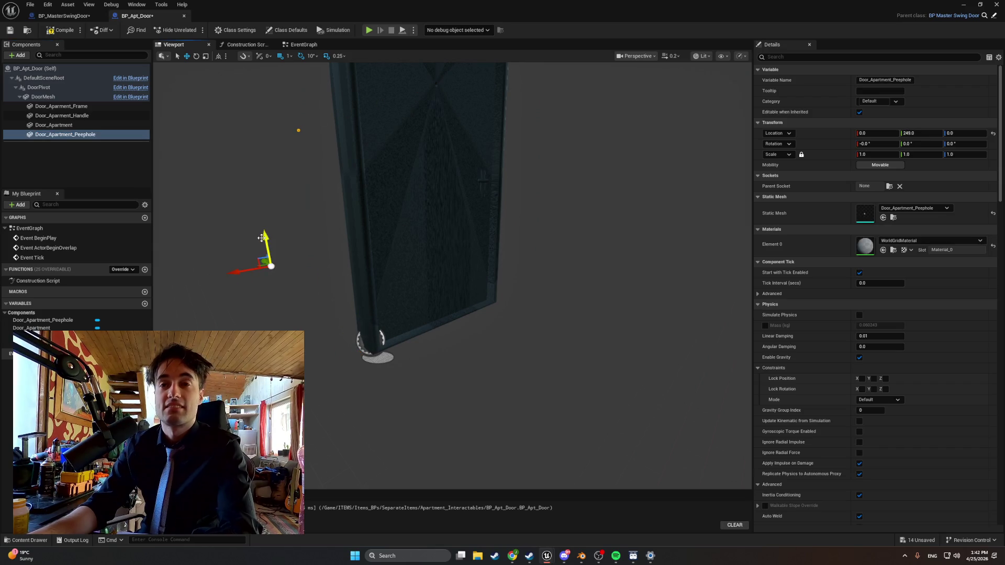
key("ctrl+z")
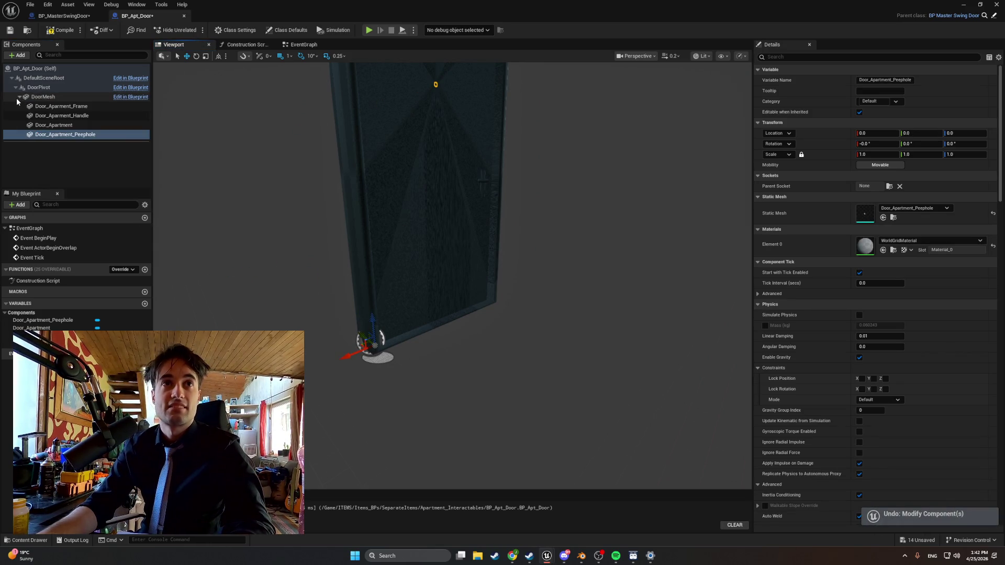
left_click(19, 97)
mouse_move(397, 262)
left_mouse_down()
mouse_move(461, 261)
mouse_move(298, 226)
left_mouse_up()
left_click(342, 240)
key("f")
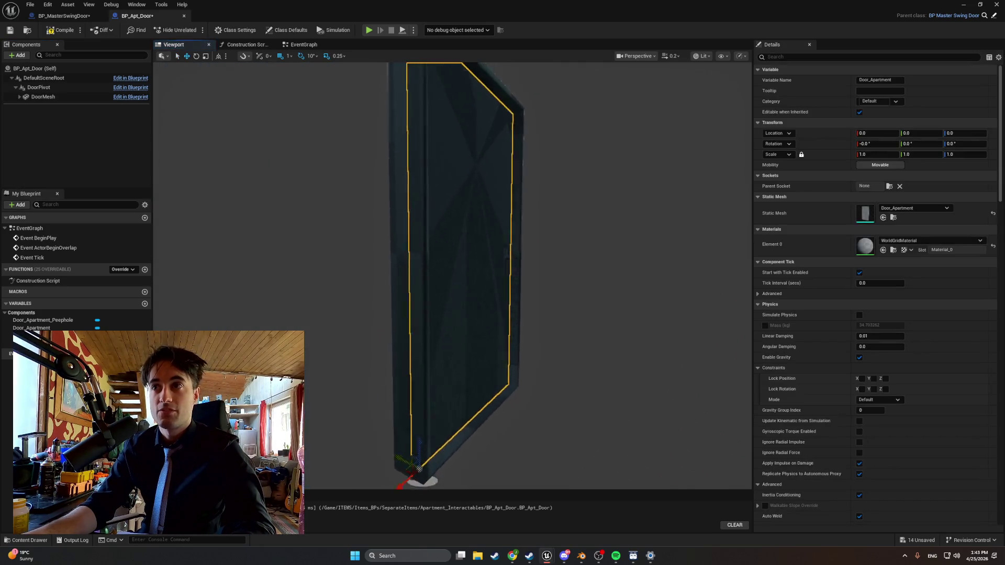
left_click_drag(395, 361, 325, 345)
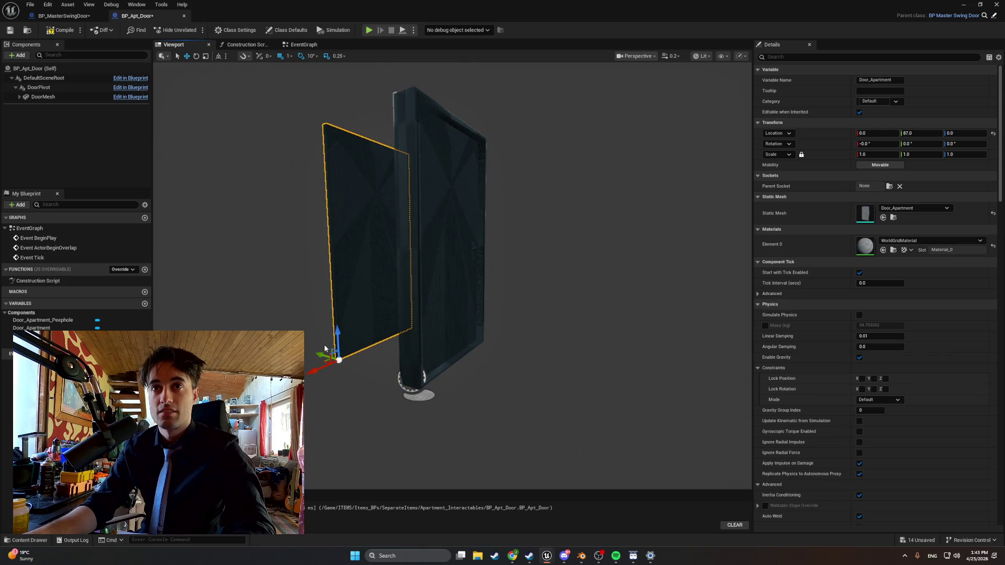
key("ctrl+z")
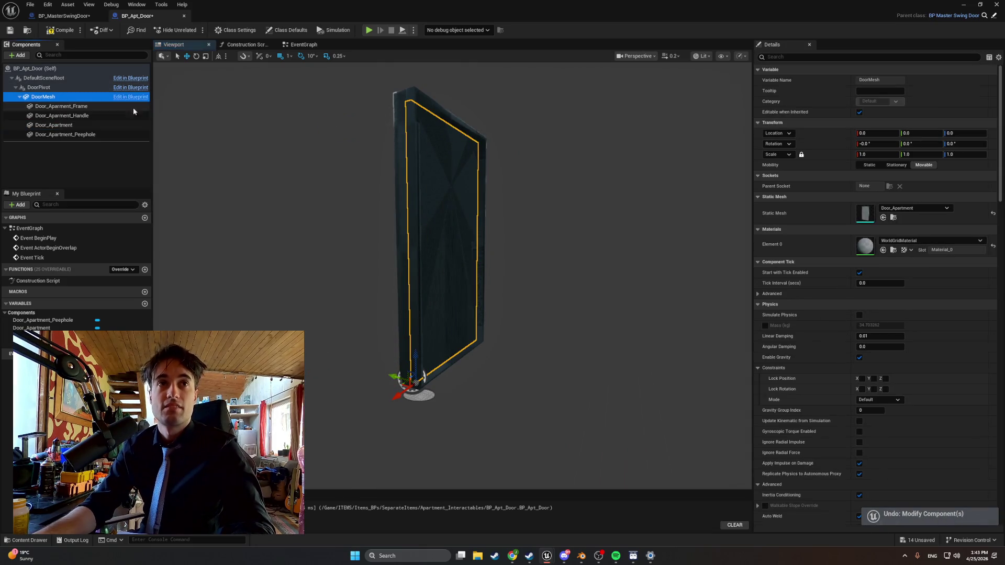
- Clear DoorMesh's own Static Mesh and delete the Door_Apartment_Frame component
left_click(889, 209)
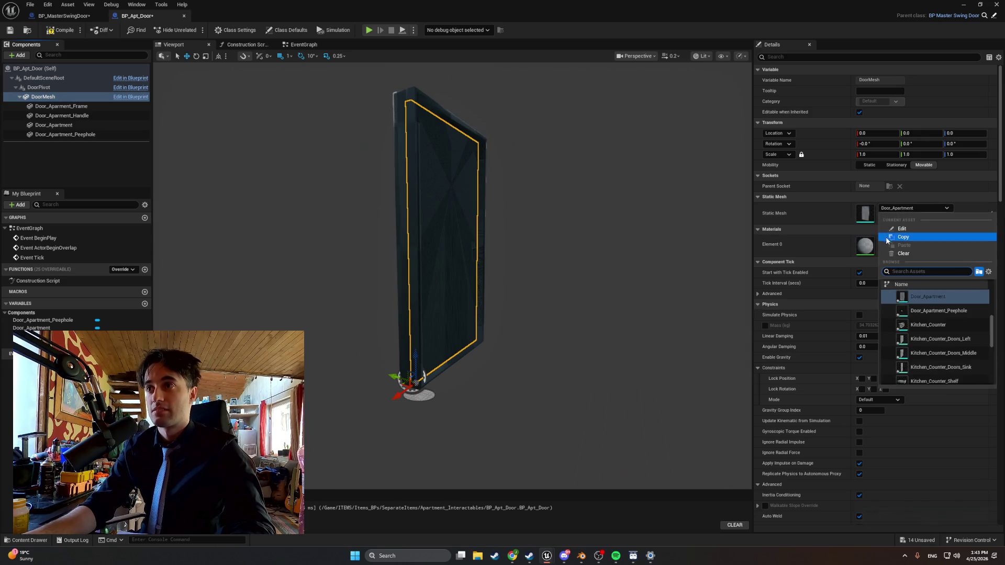
left_click(903, 253)
mouse_move(520, 270)
left_mouse_down()
mouse_move(487, 270)
mouse_move(500, 225)
left_mouse_up()
left_click(80, 109)
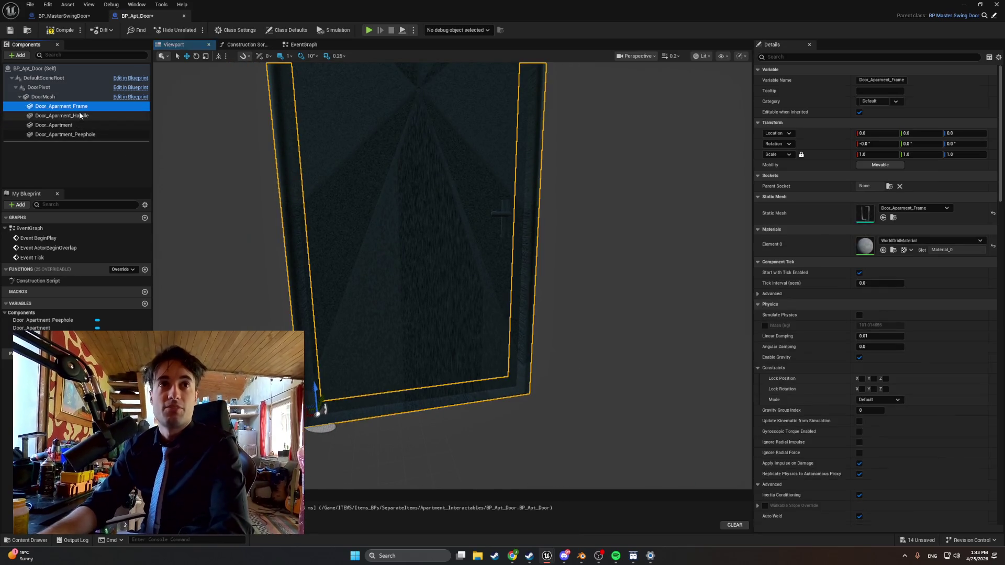
key("Delete")
mouse_move(312, 240)
left_mouse_down()
mouse_move(319, 217)
mouse_move(416, 206)
left_mouse_up()
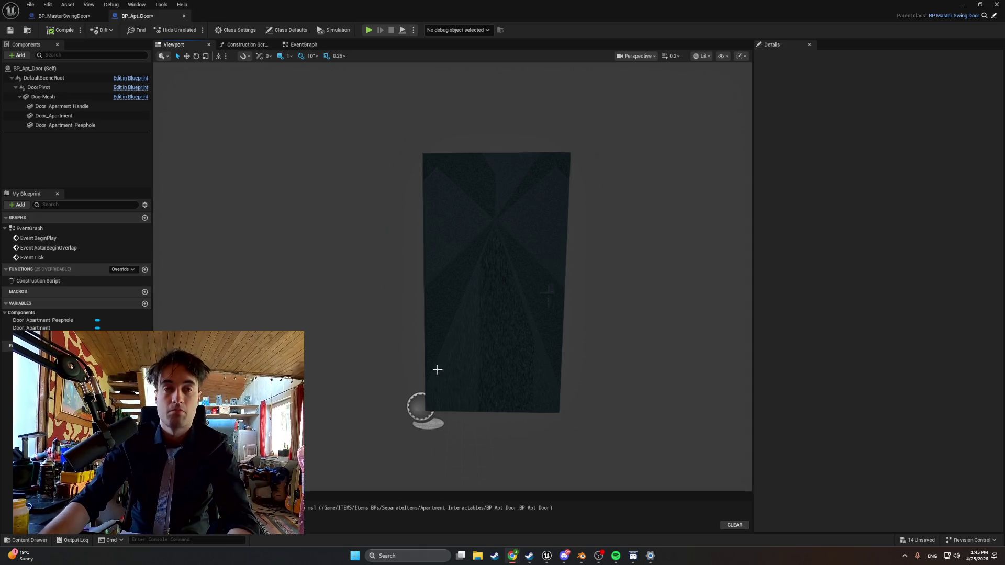
key("super+shift+s")
mouse_move(680, 512)
left_mouse_down()
mouse_move(258, 168)
mouse_move(0, 1)
left_mouse_up()
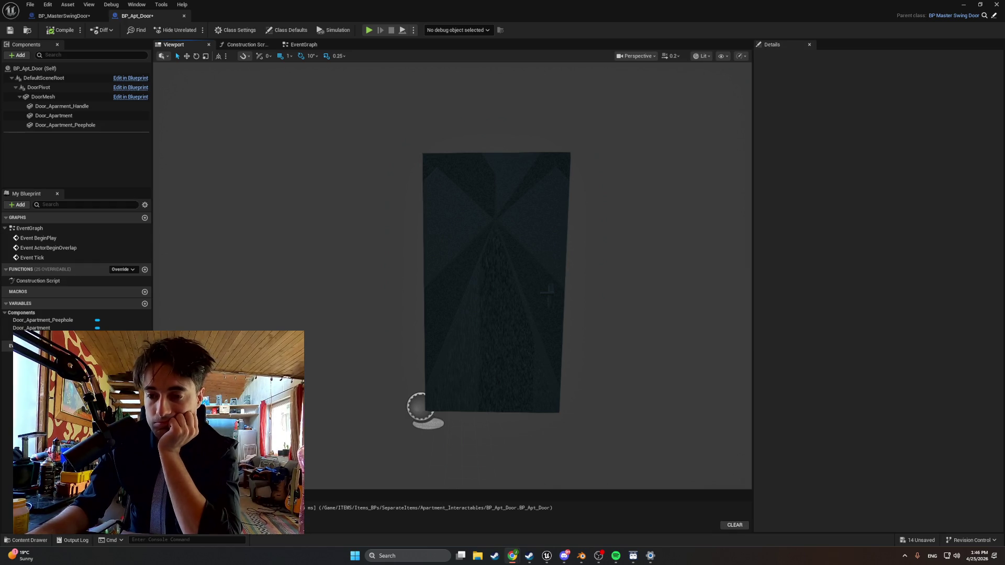
left_click(39, 87)
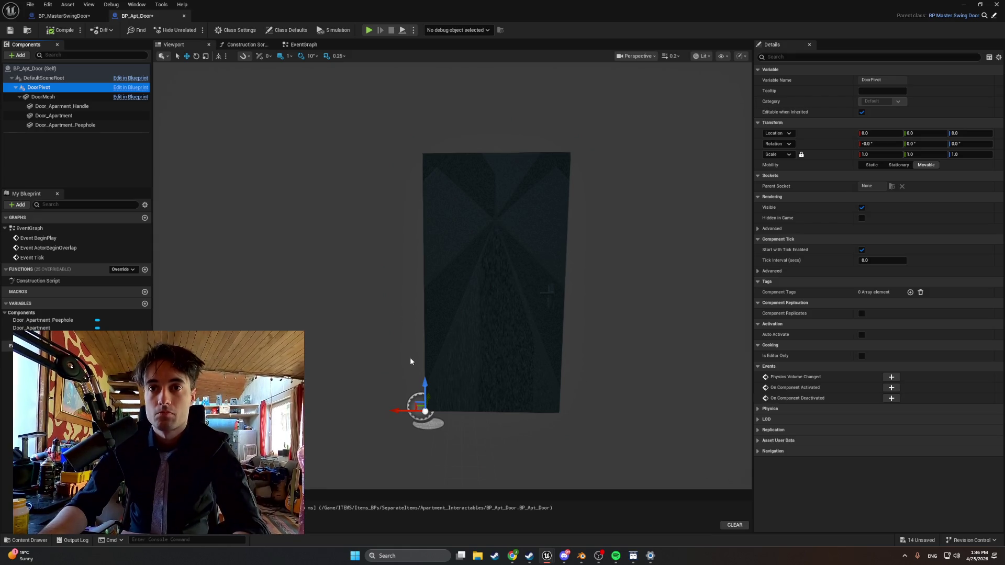
- Test-swing the door 60° around its pivot in the preview, then undo the swing
mouse_move(372, 336)
left_mouse_down()
mouse_move(314, 335)
mouse_move(414, 329)
left_mouse_up()
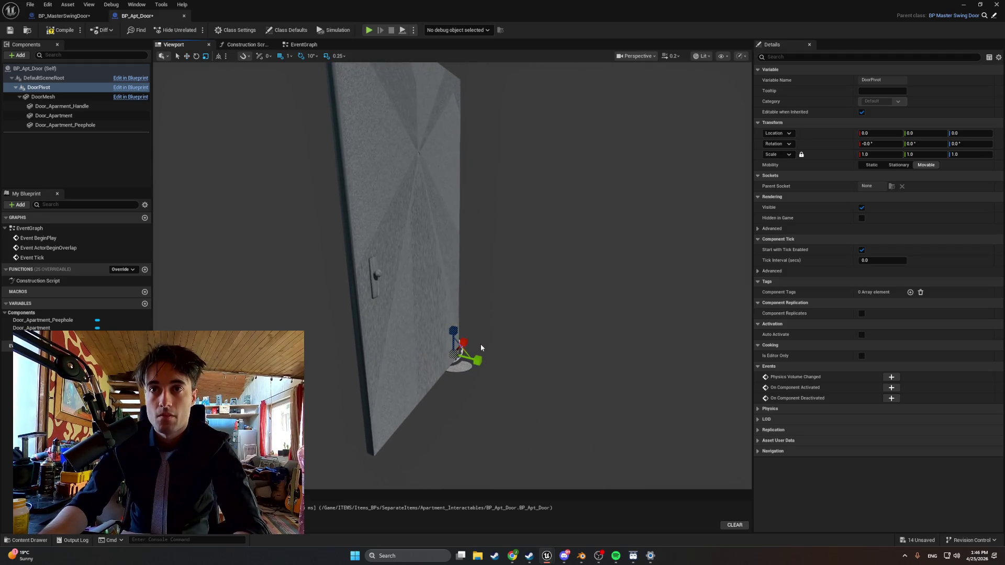
key("e")
mouse_move(480, 368)
left_mouse_down()
mouse_move(497, 354)
mouse_move(455, 351)
mouse_move(437, 335)
mouse_move(399, 372)
mouse_move(471, 361)
mouse_move(492, 385)
mouse_move(479, 386)
mouse_move(481, 361)
mouse_move(411, 369)
mouse_move(499, 353)
left_mouse_up()
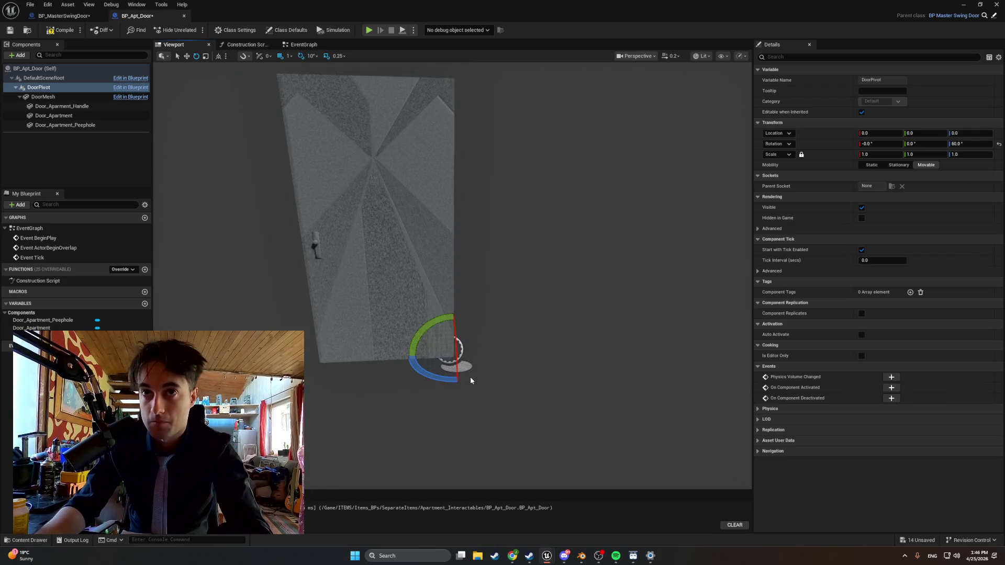
key("ctrl+z")
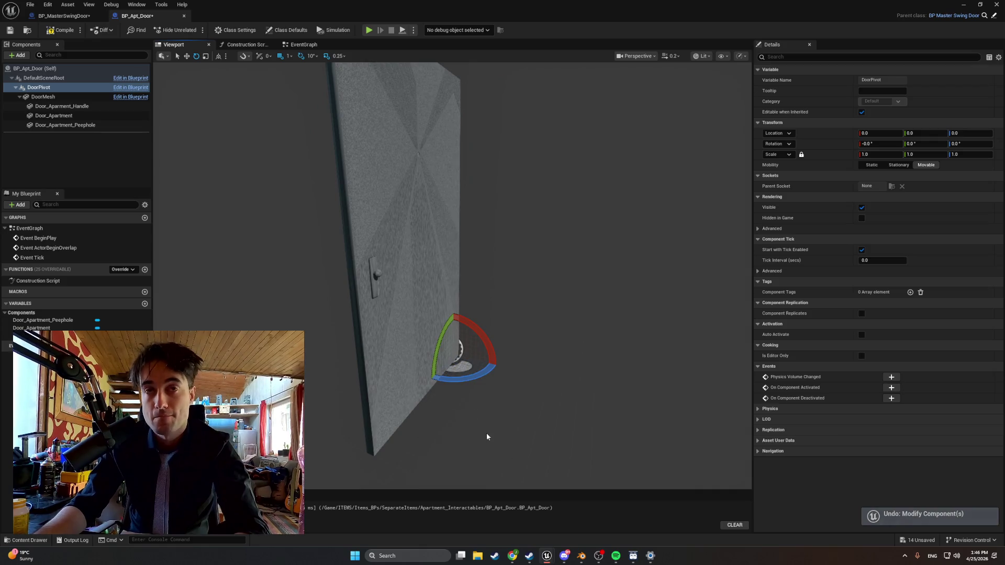
- Frame the Door_Apartment mesh, compile BP_Apt_Door, and switch to BP_MasterSwingDoor's DragDoor graph
left_click_drag(303, 293, 335, 272)
left_click(334, 272)
key("f")
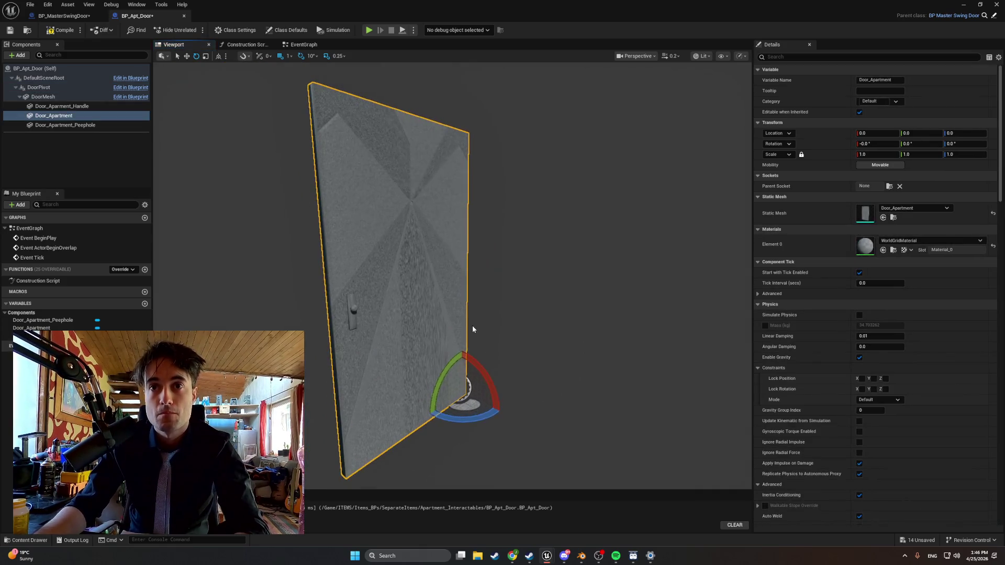
left_click(51, 30)
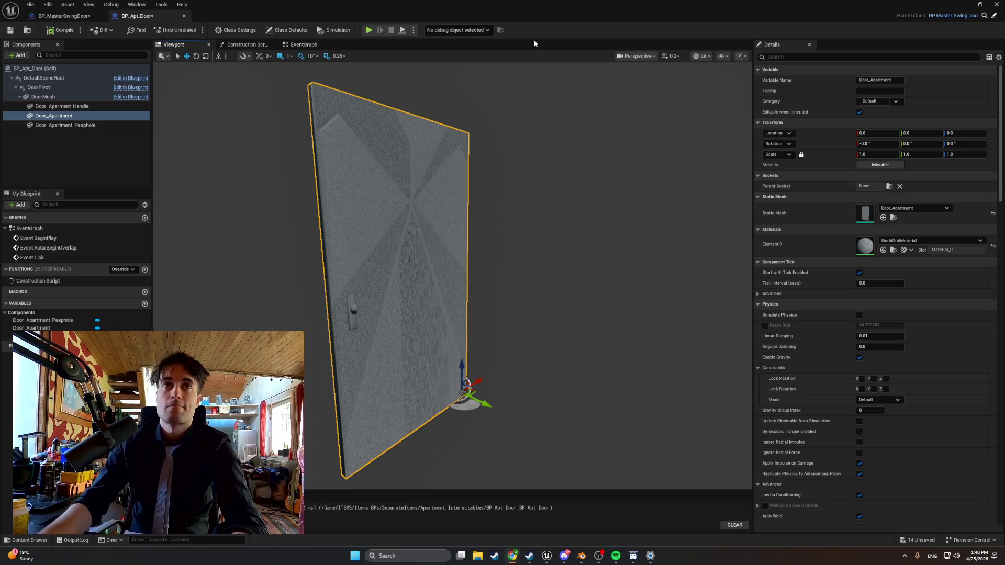
left_click(69, 5)
left_click(52, 16)
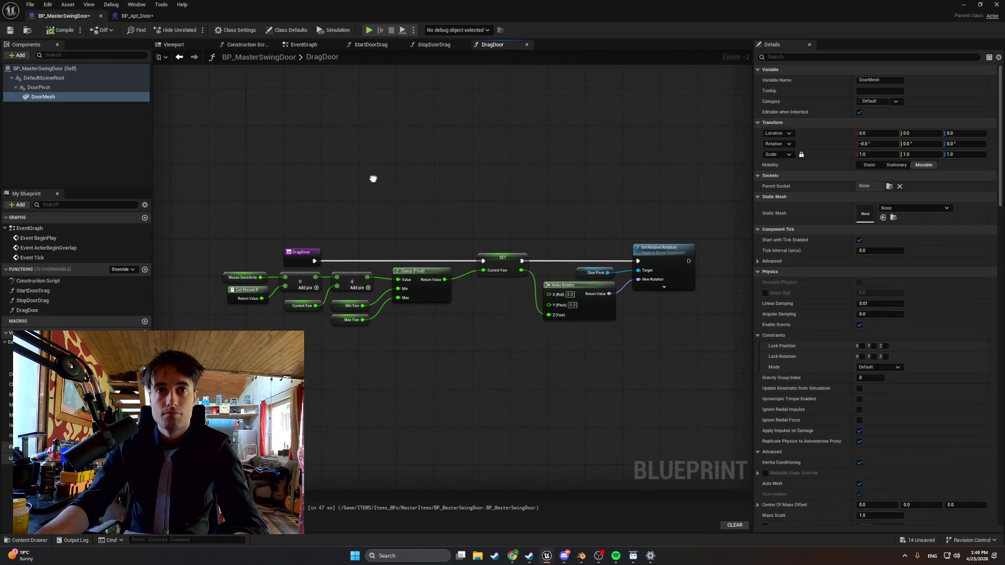
key("super+shift+s")
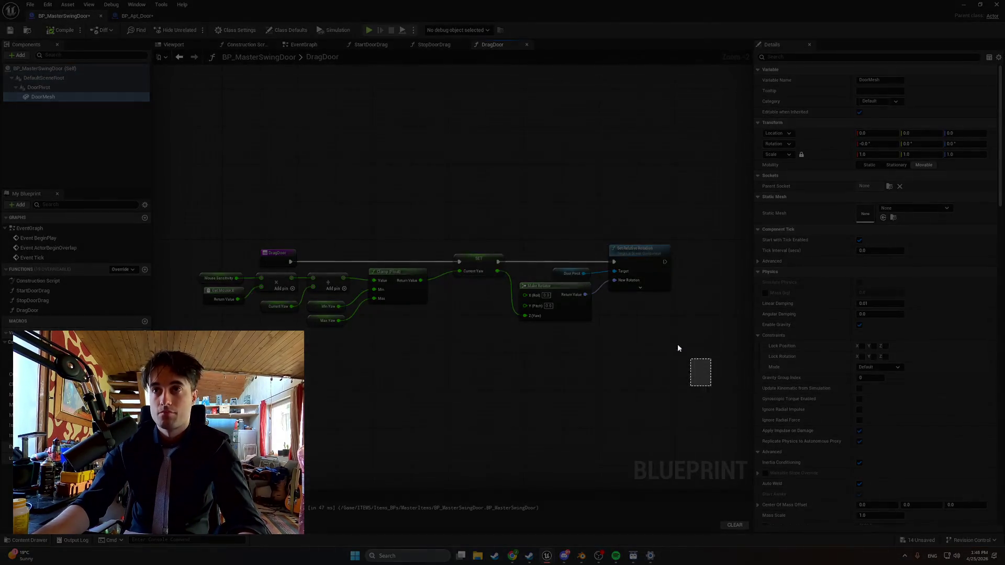
left_click_drag(711, 329, 187, 182)
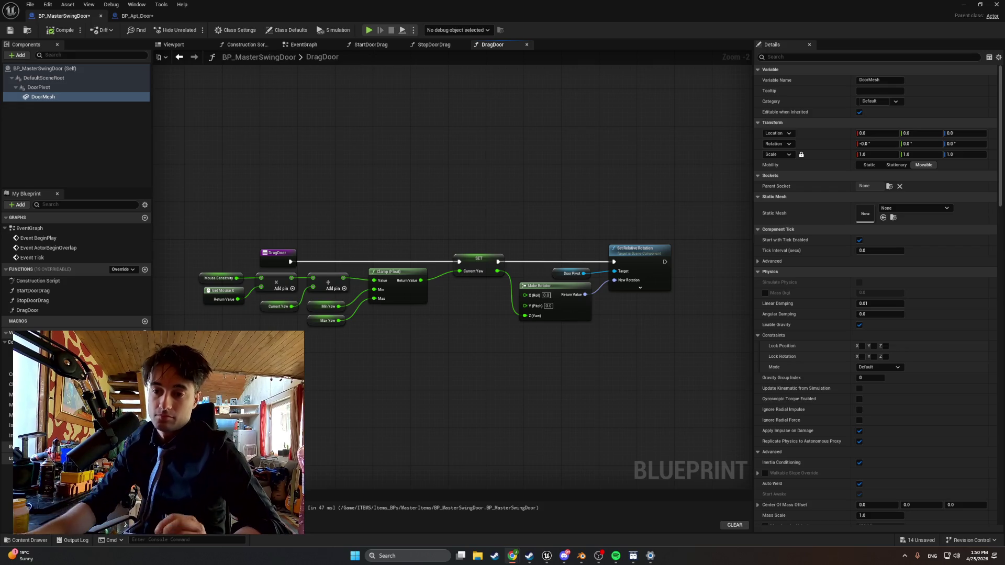
key("ctrl+space")
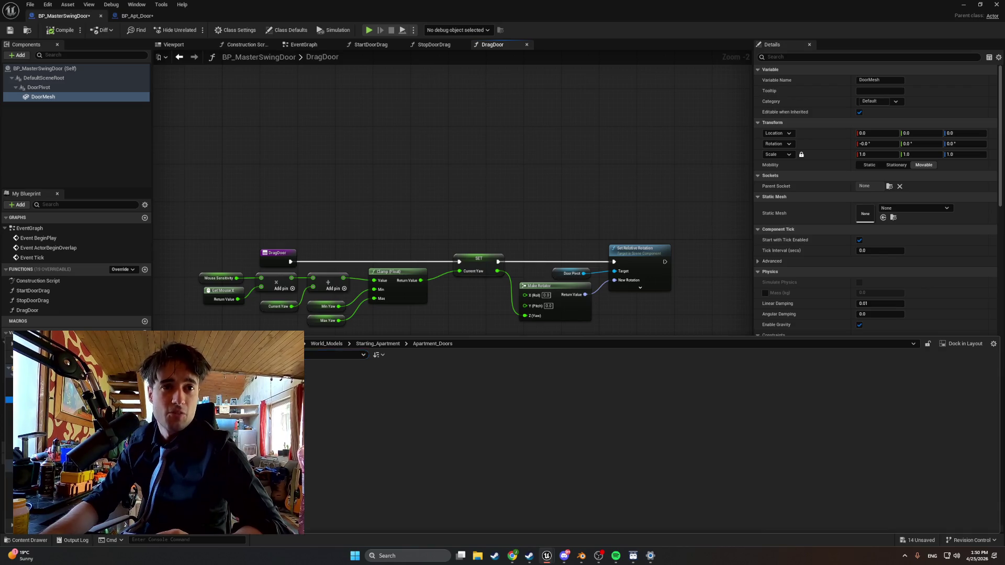
- Create an Input Action named IA_DoorGrab in FirstPerson/Input/Actions, then return to the Input folder
left_click(63, 397)
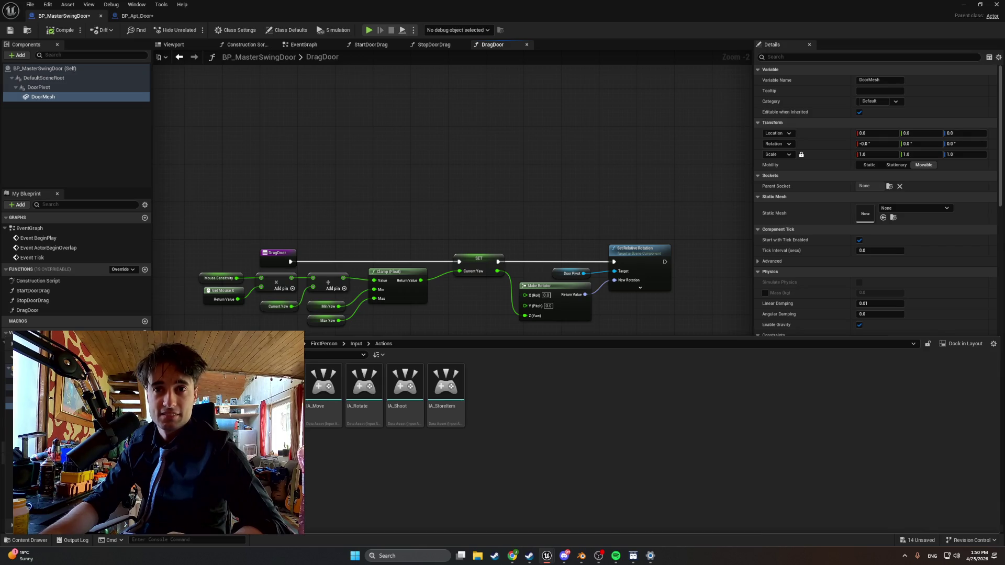
right_click(501, 396)
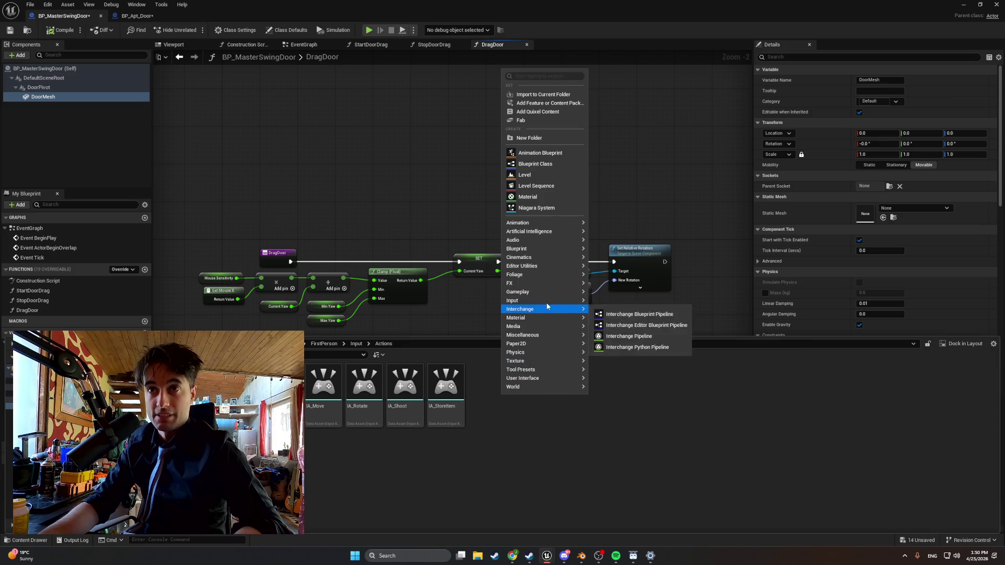
mouse_move(568, 301)
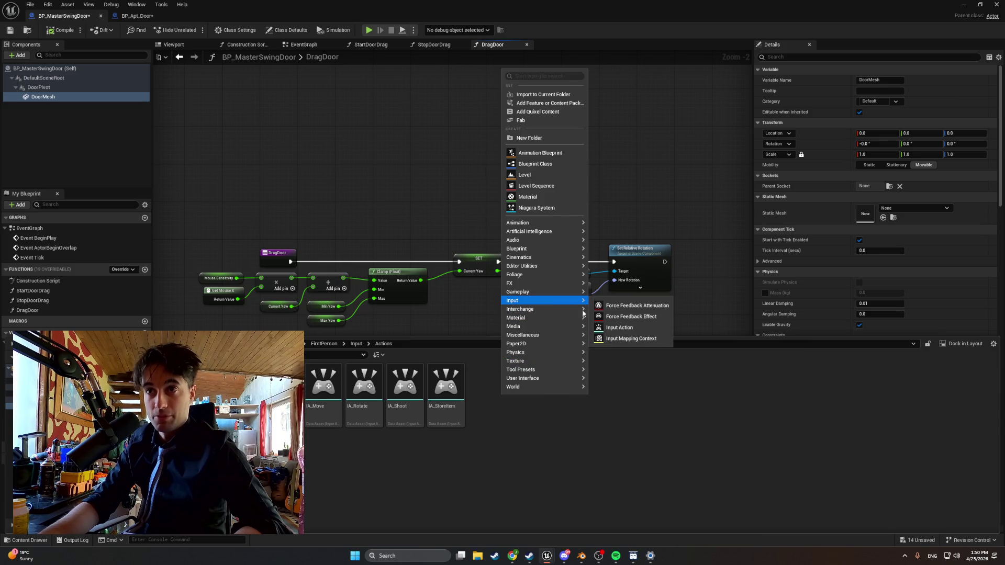
left_click(628, 328)
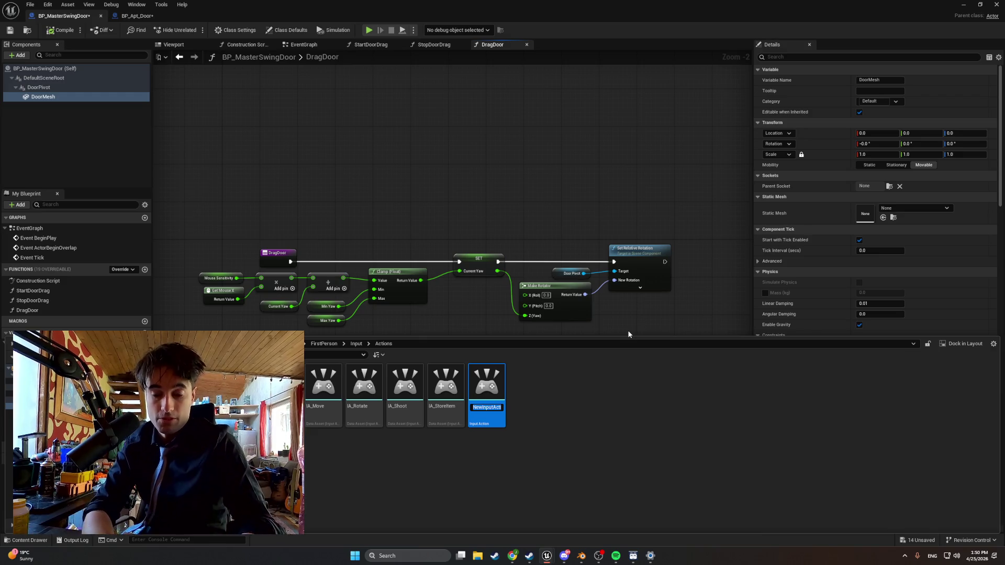
type("IA_DoorGrab")
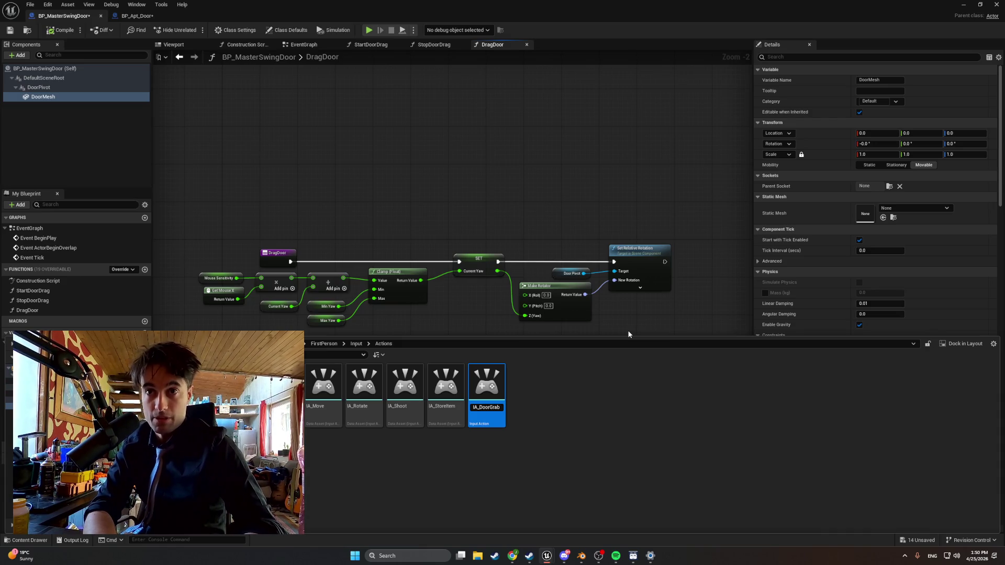
key("Return")
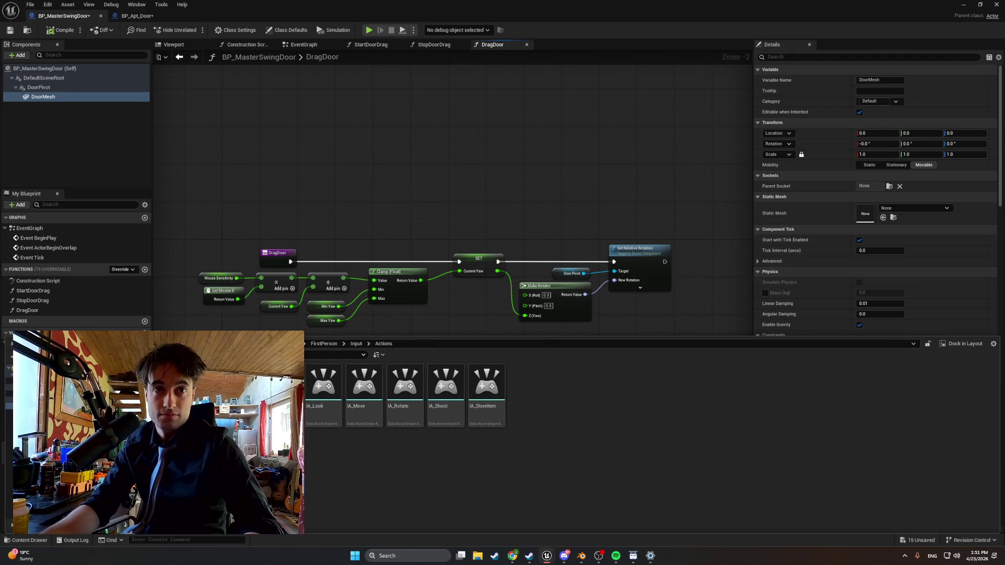
key("alt+Left")
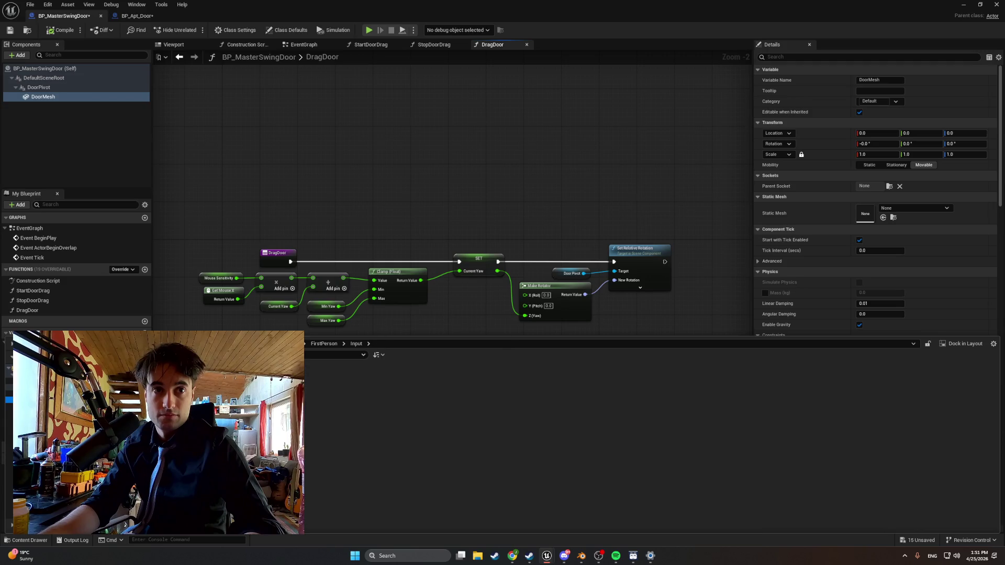
- In IMC_Default, add a new action mapping that uses IA_DoorGrab
double_click(144, 372)
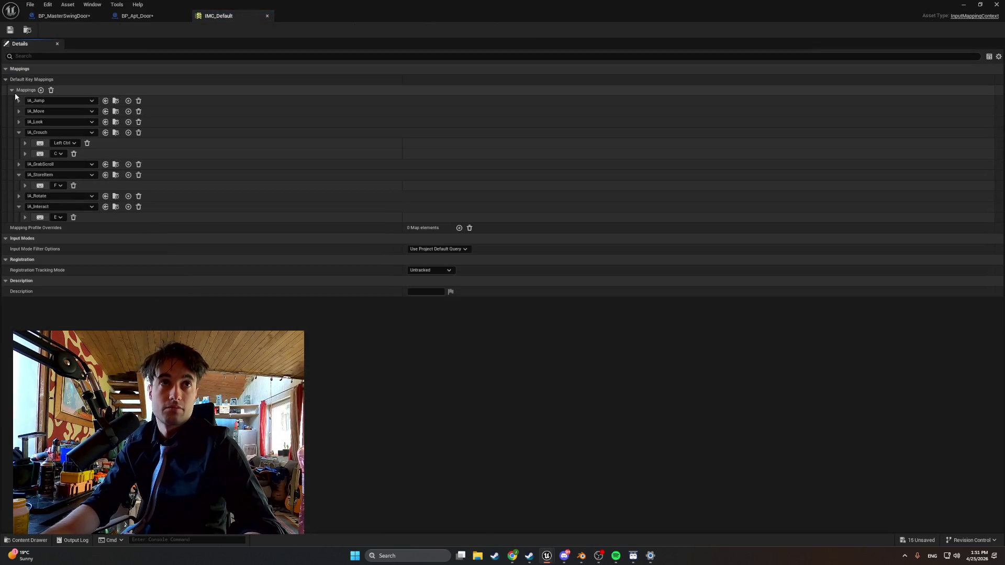
left_click(12, 90)
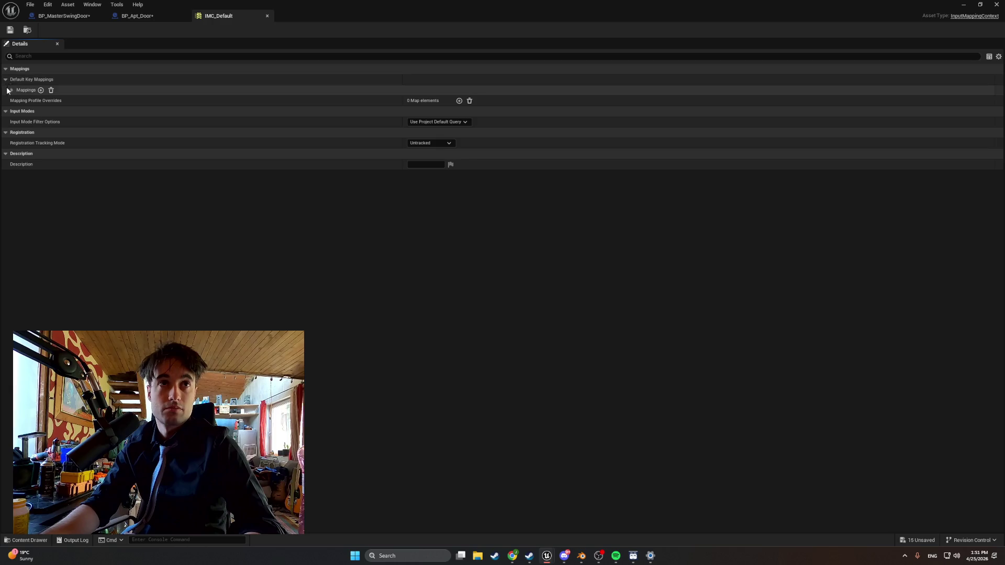
left_click(10, 90)
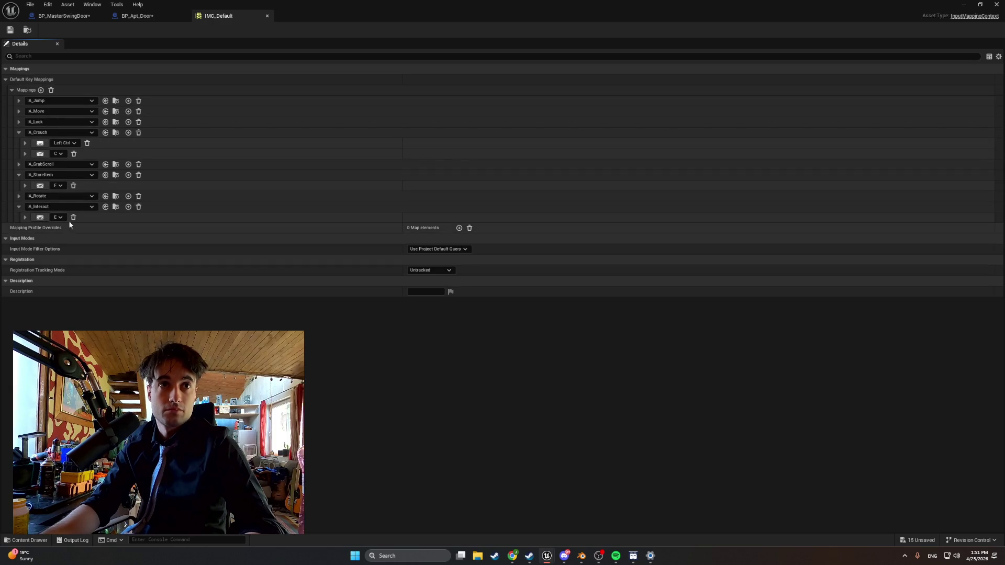
left_click(41, 90)
left_click(34, 228)
type("Doo")
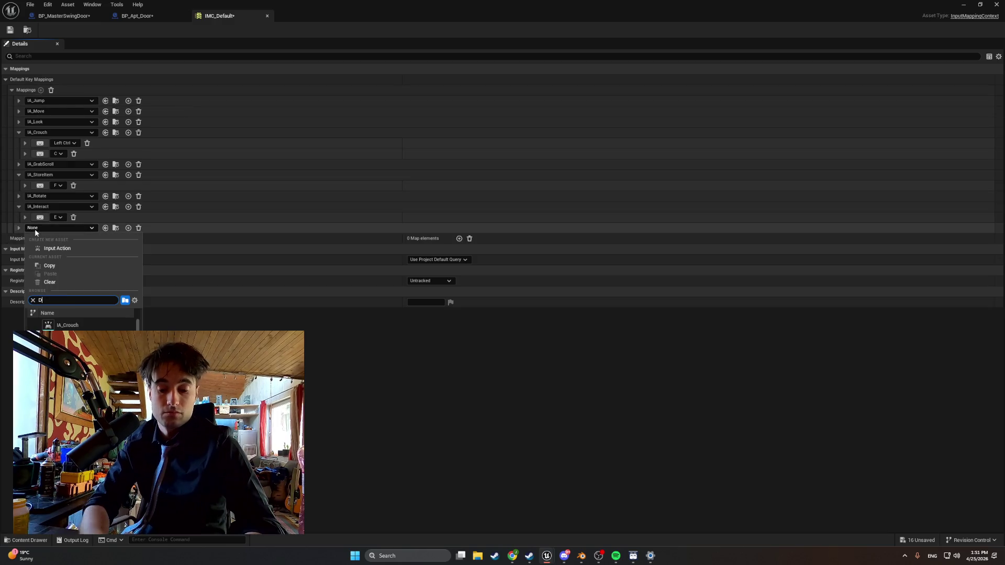
left_click(78, 325)
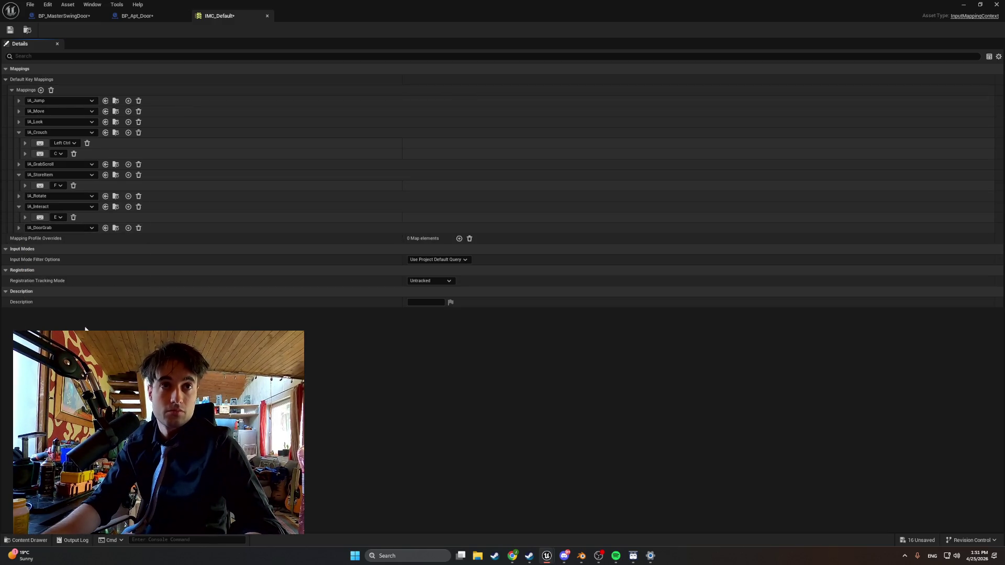
- Bind IA_DoorGrab to Left Mouse Button and save the mapping context
left_click(128, 228)
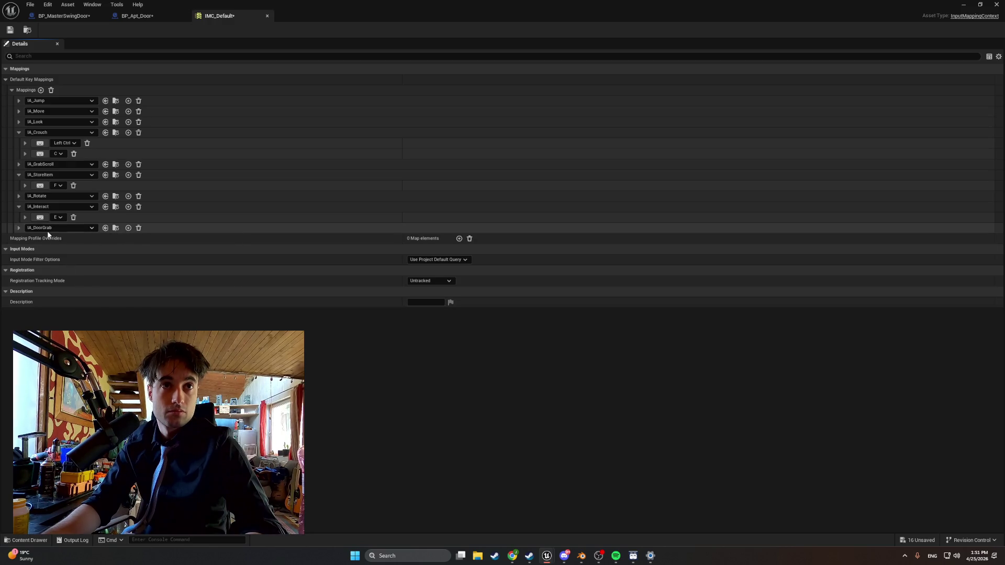
left_click(18, 228)
left_click(60, 239)
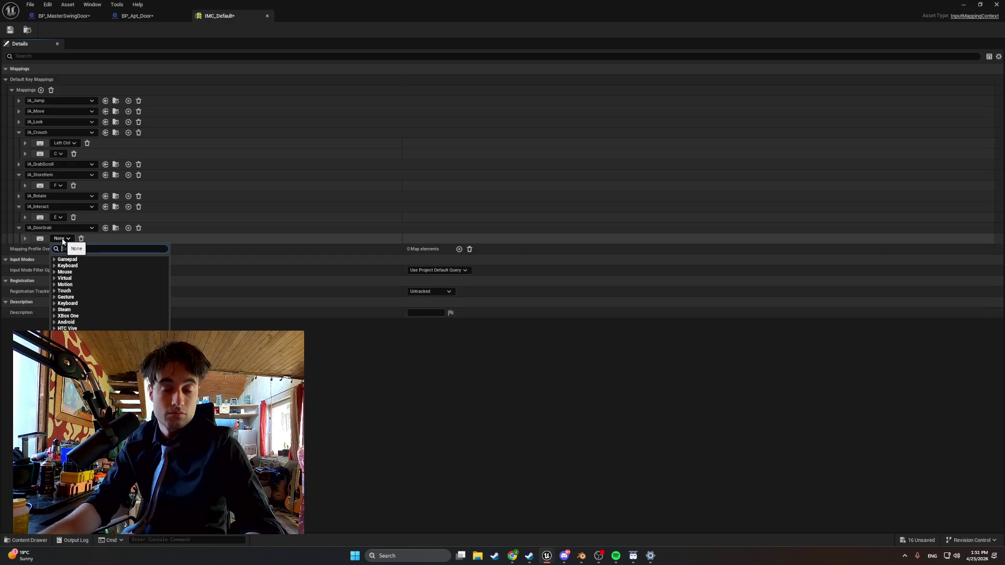
type("Left")
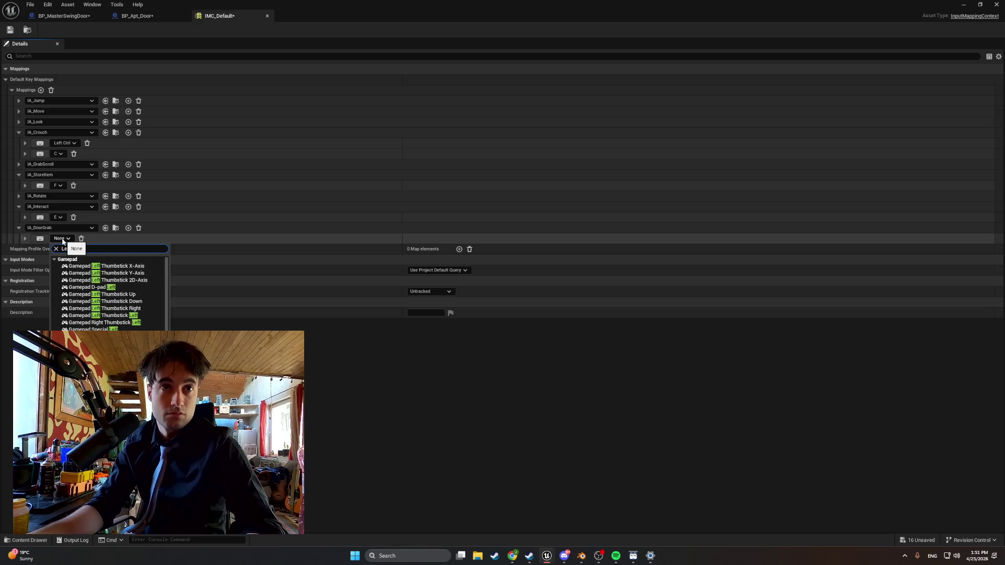
type(" Mouse")
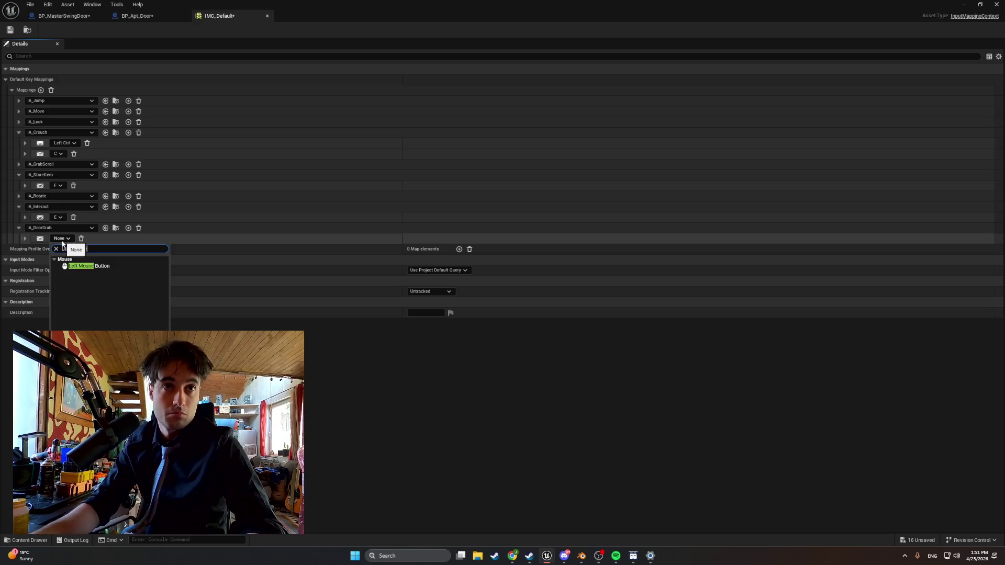
left_click(90, 266)
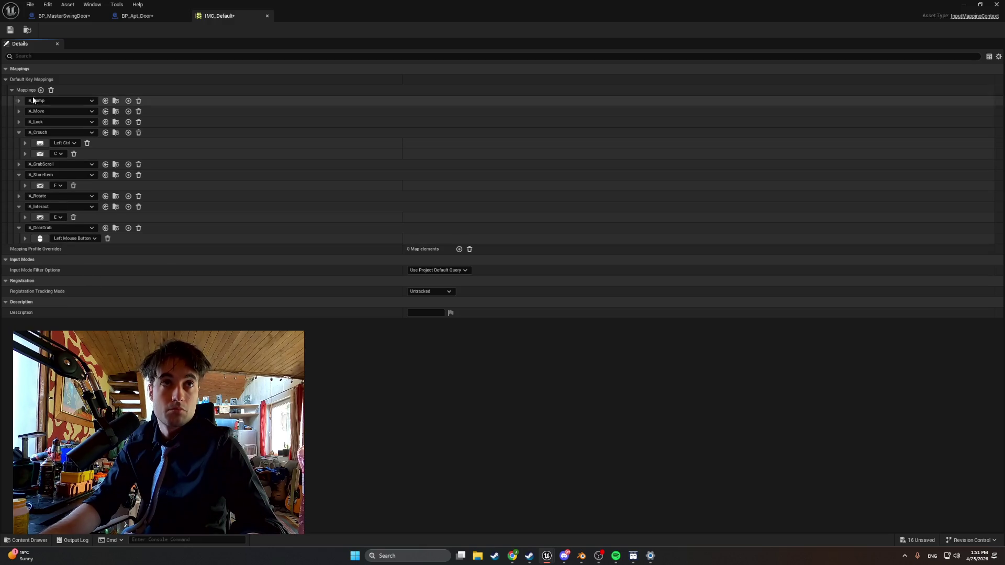
key("ctrl+s")
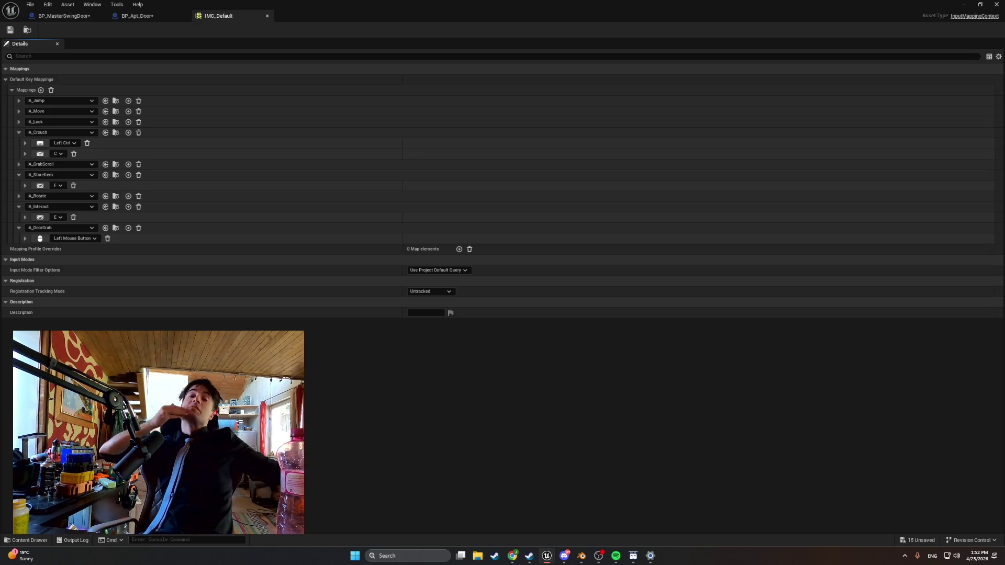
- Switch back to the BP_Apt_Door blueprint showing the door panel with handle
left_click(166, 16)
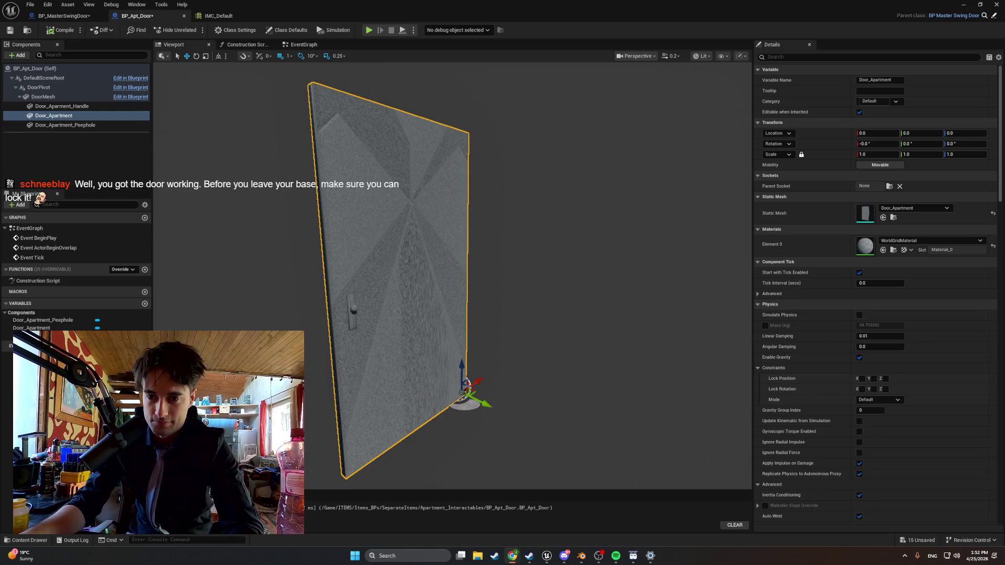
- Open the Content Drawer at FirstPerson > Blueprints to show BP_FirstPersonPlayerController
left_click(32, 540)
left_click(35, 539)
left_click(35, 539)
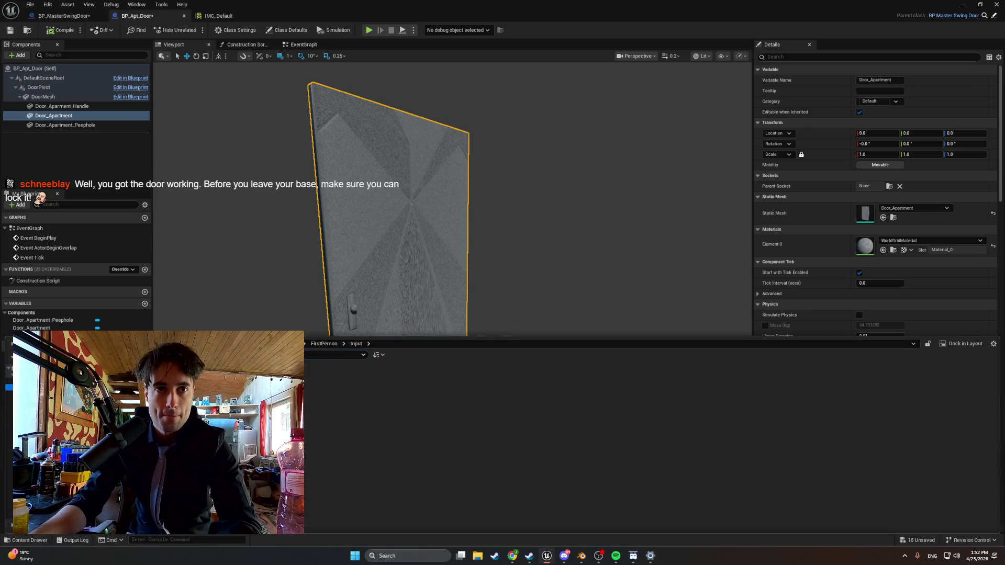
left_click(10, 392)
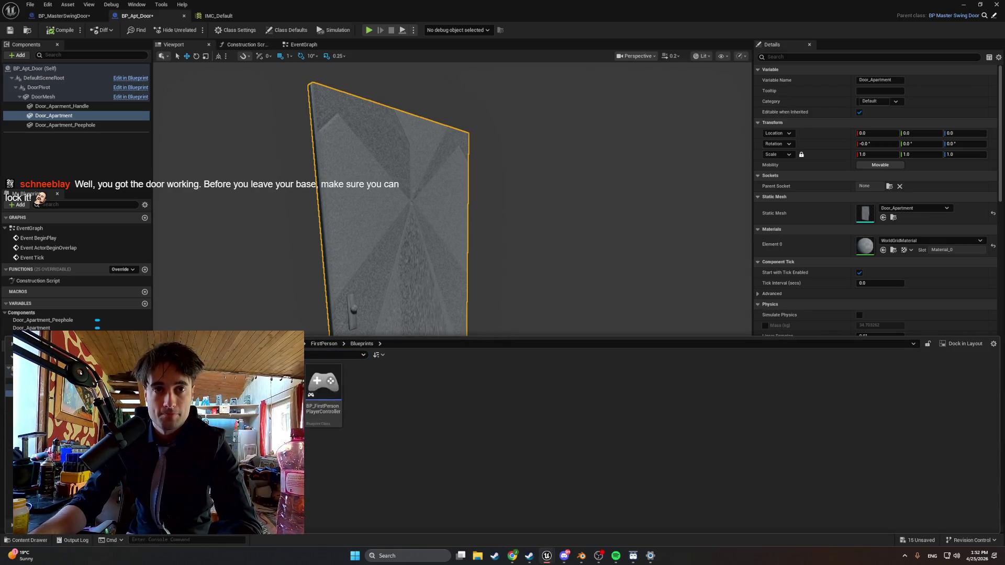
- Open BP_FirstPersonCharacter and wrap the smoke animation nodes in a 'Smoke Anim lol' comment
double_click(285, 390)
scroll(360, 284, "down", 4)
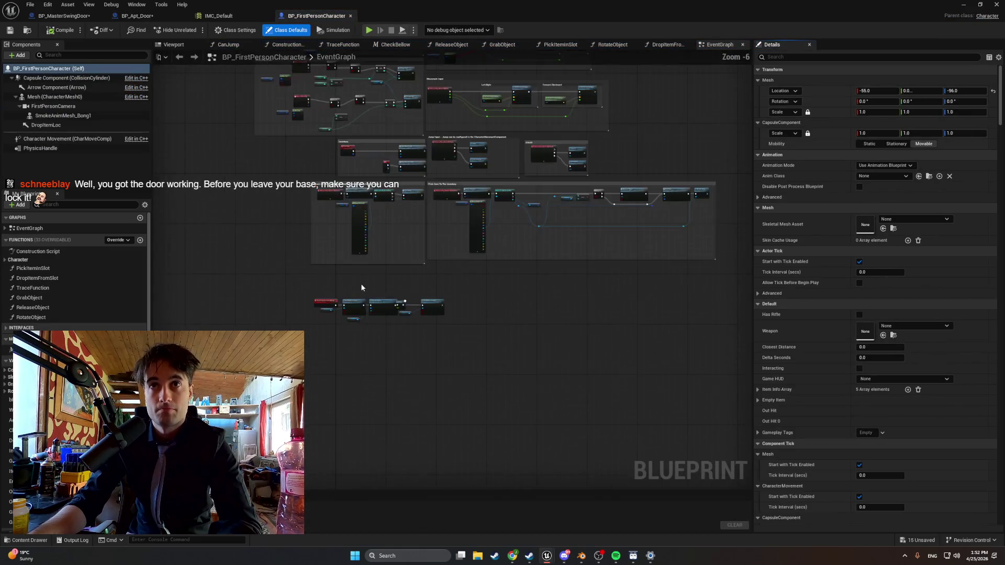
scroll(387, 305, "up", 3)
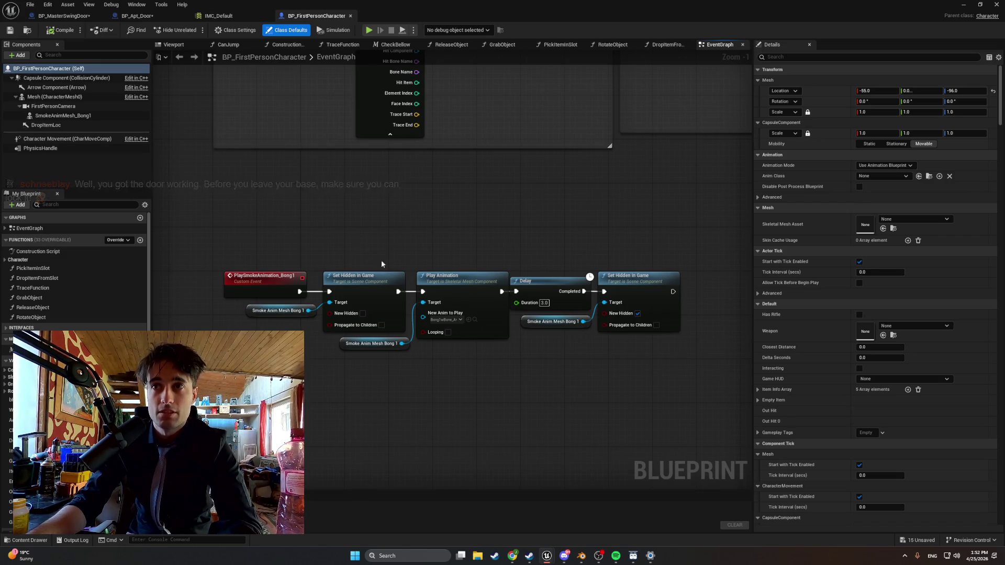
left_click_drag(686, 368, 208, 199)
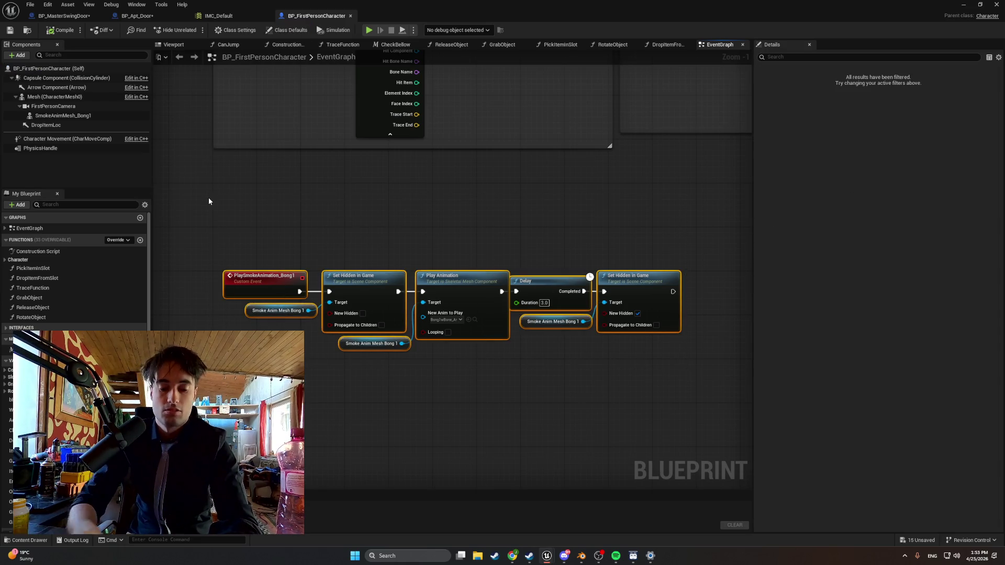
type("cSmoke Anim")
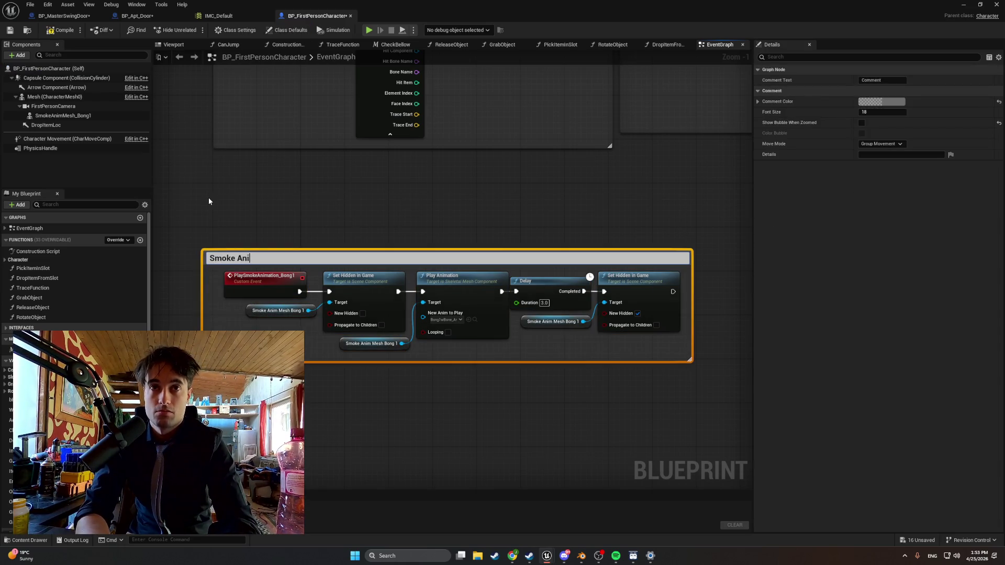
type(" lol")
key("Return")
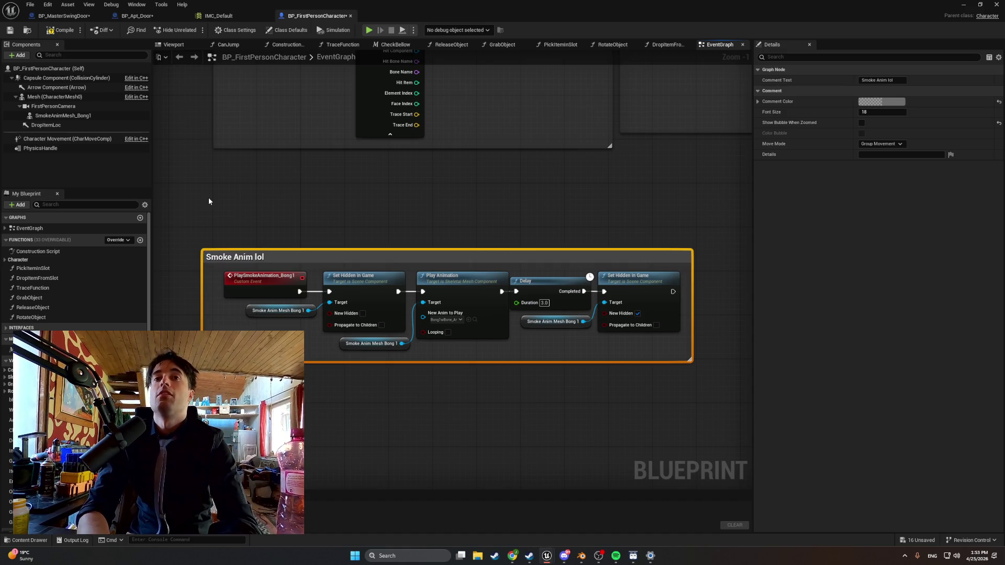
- Move the Smoke Anim lol comment up and left beside the other graph sections
scroll(352, 253, "down", 4)
scroll(397, 263, "down", 3)
left_click_drag(519, 319, 361, 260)
mouse_move(424, 266)
left_mouse_down()
mouse_move(309, 149)
mouse_move(324, 150)
left_mouse_up()
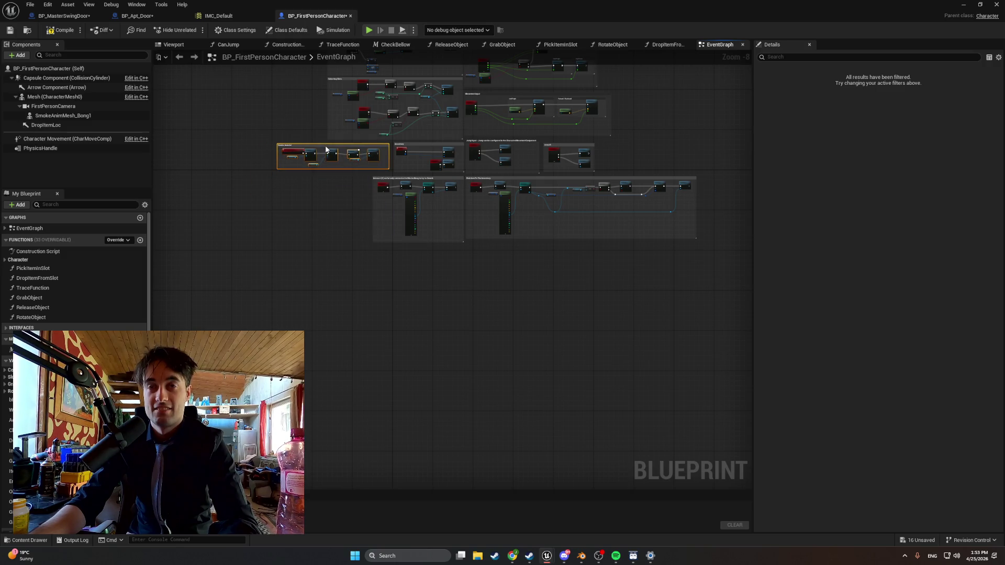
mouse_move(223, 114)
left_mouse_down()
mouse_move(246, 249)
mouse_move(225, 357)
left_mouse_up()
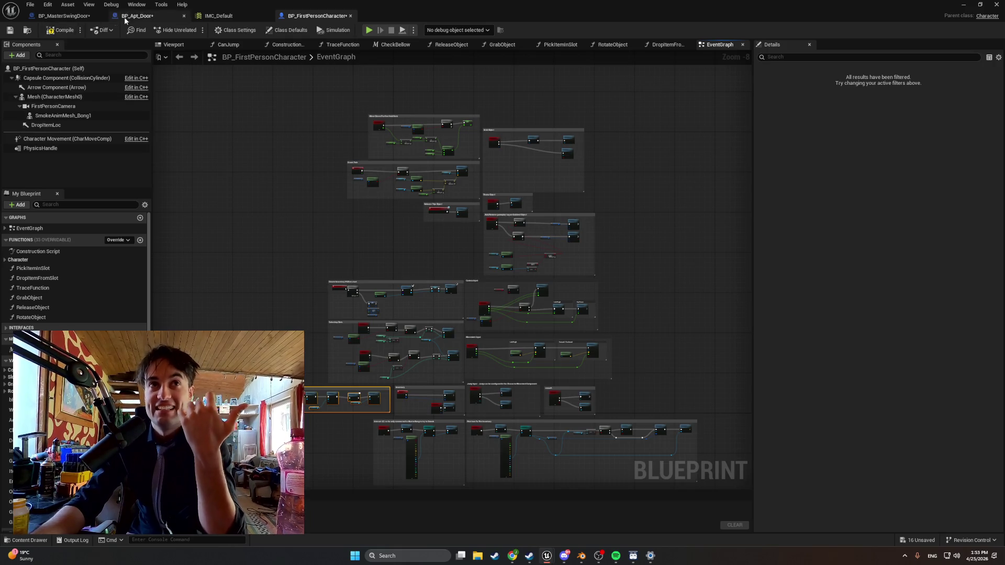
- Compile BP_FirstPersonCharacter, then playtest the level in the editor and stop with Esc
left_click(60, 30)
left_click(962, 5)
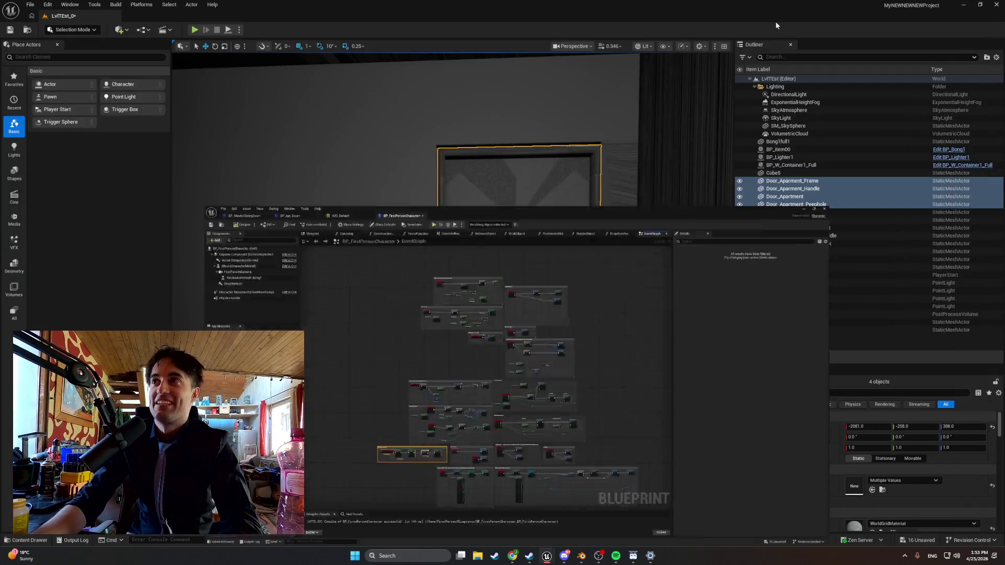
key("alt+p")
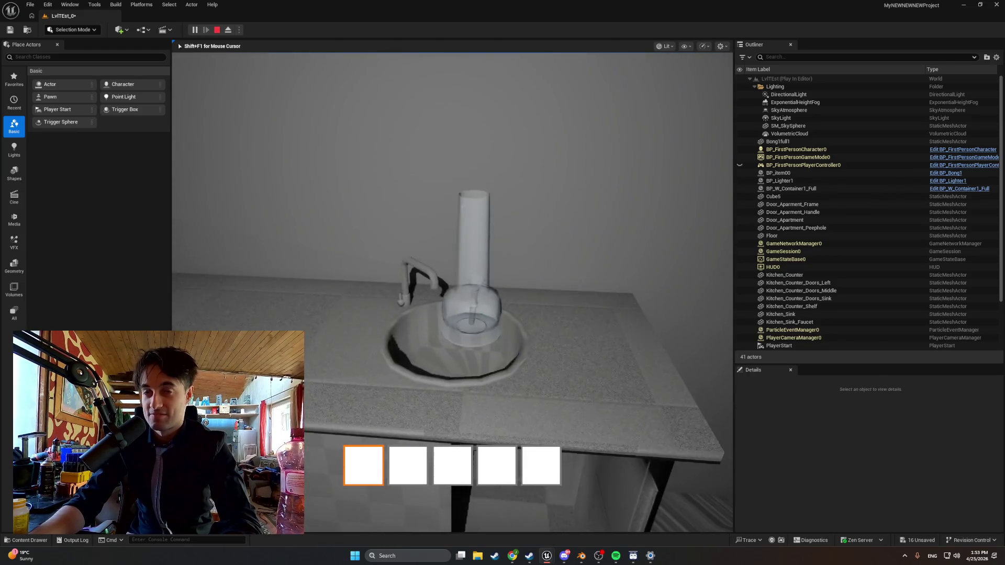
key("Escape")
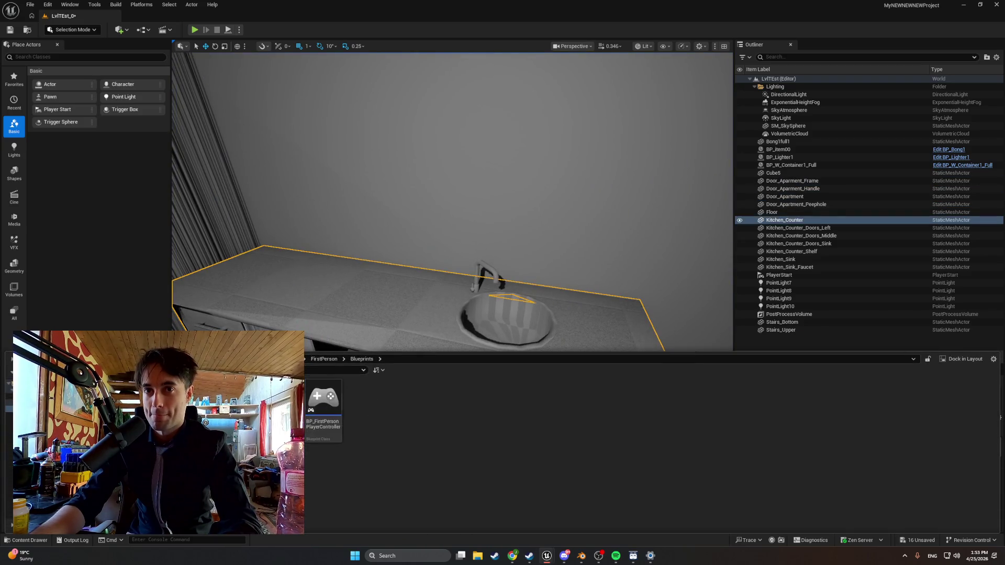
- Check the Blender door model, then bring BP_FirstPersonCharacter's Event Graph back to the front
left_click_drag(419, 246, 425, 240)
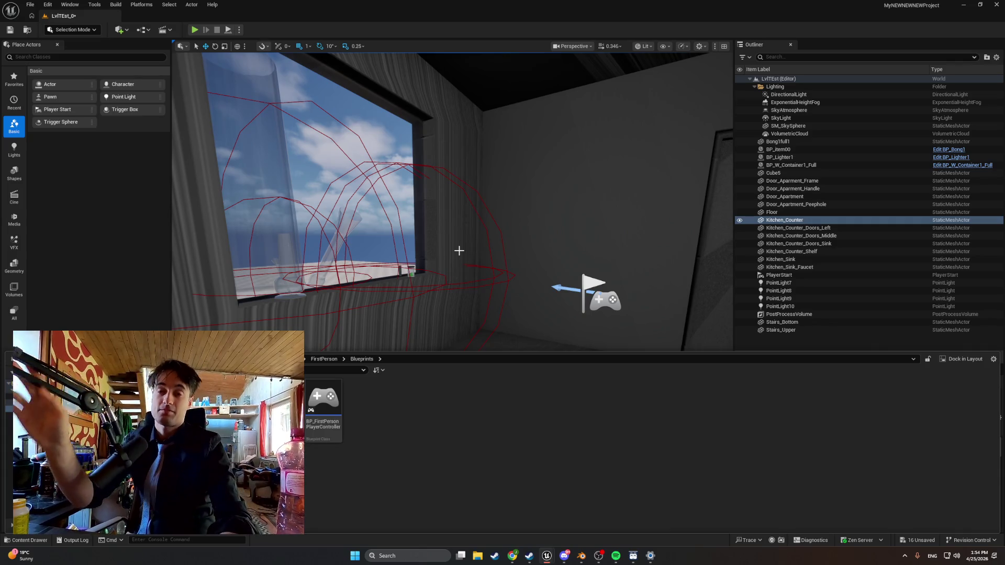
left_click(581, 556)
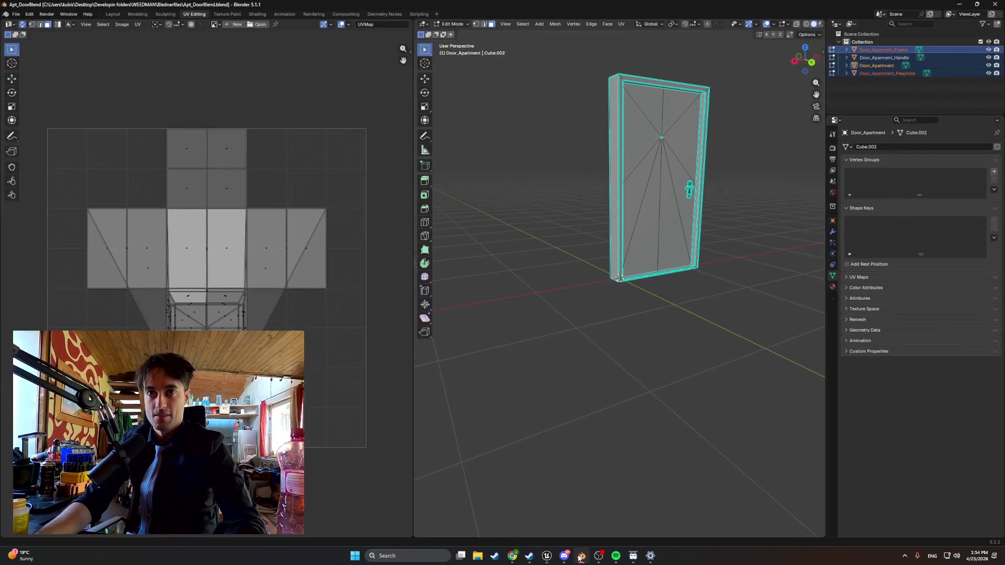
left_click(547, 555)
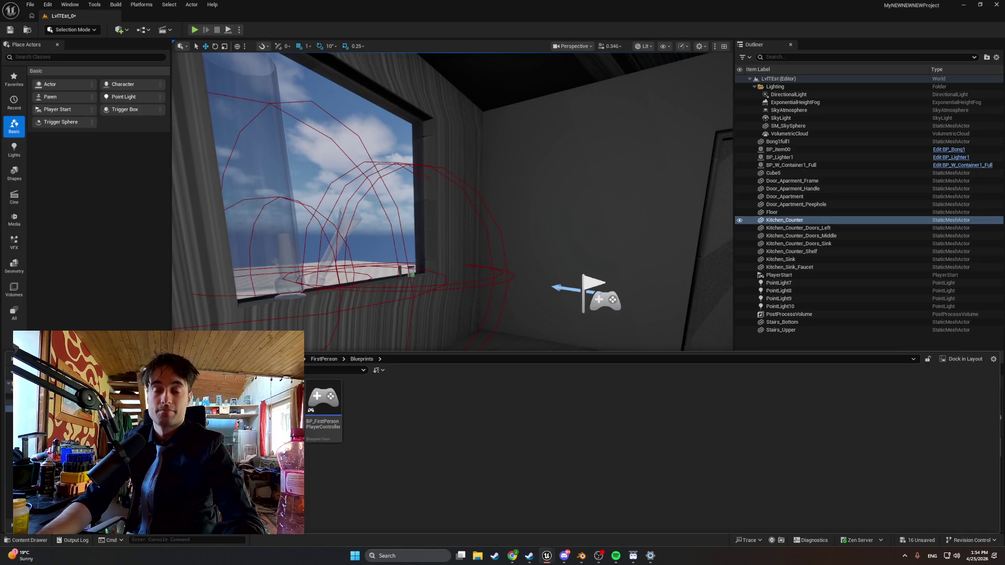
mouse_move(547, 554)
left_click(555, 535)
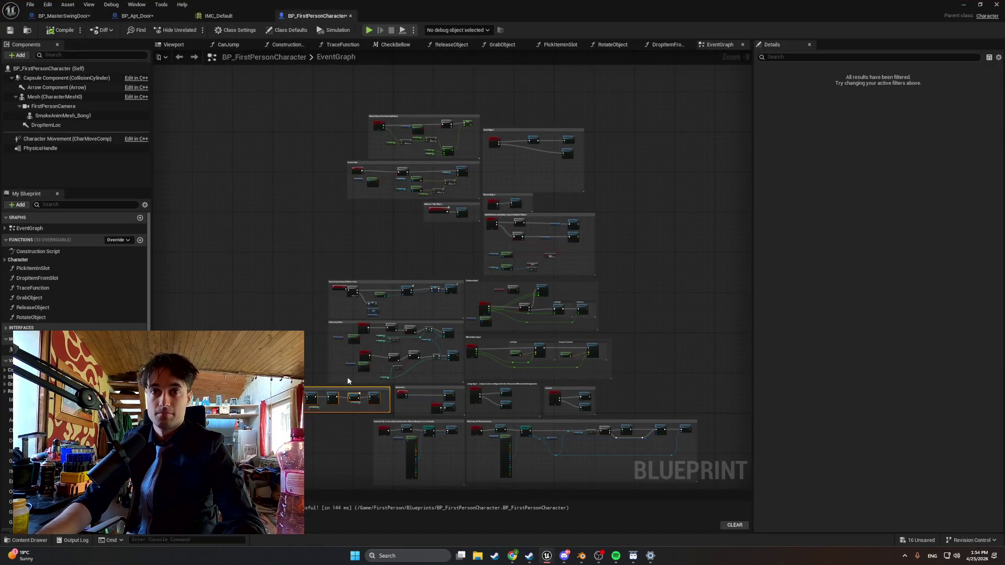
- Add a new Boolean variable, NewVar, from the My Blueprint Variables section
left_click_drag(347, 380, 367, 267)
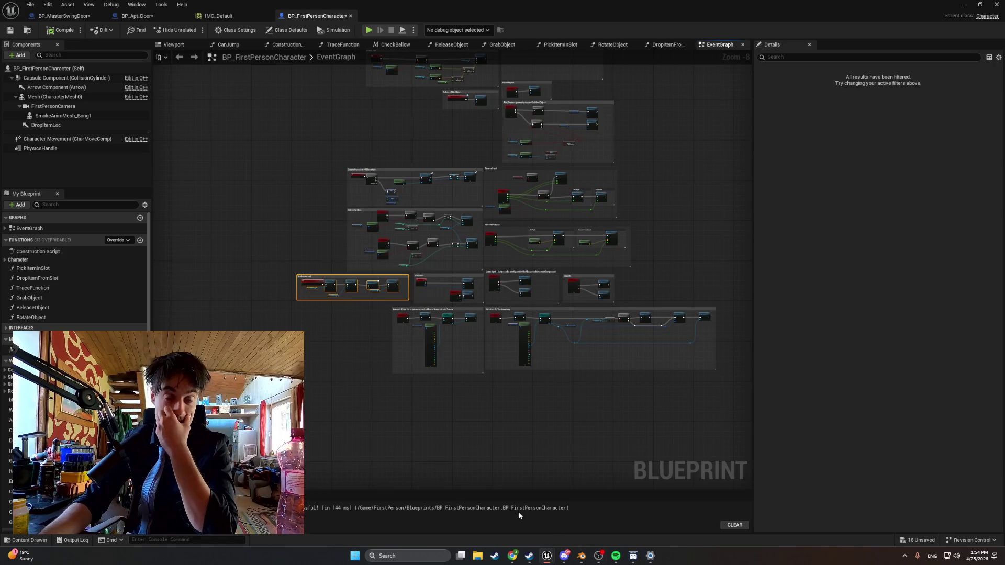
scroll(76, 267, "down", 1)
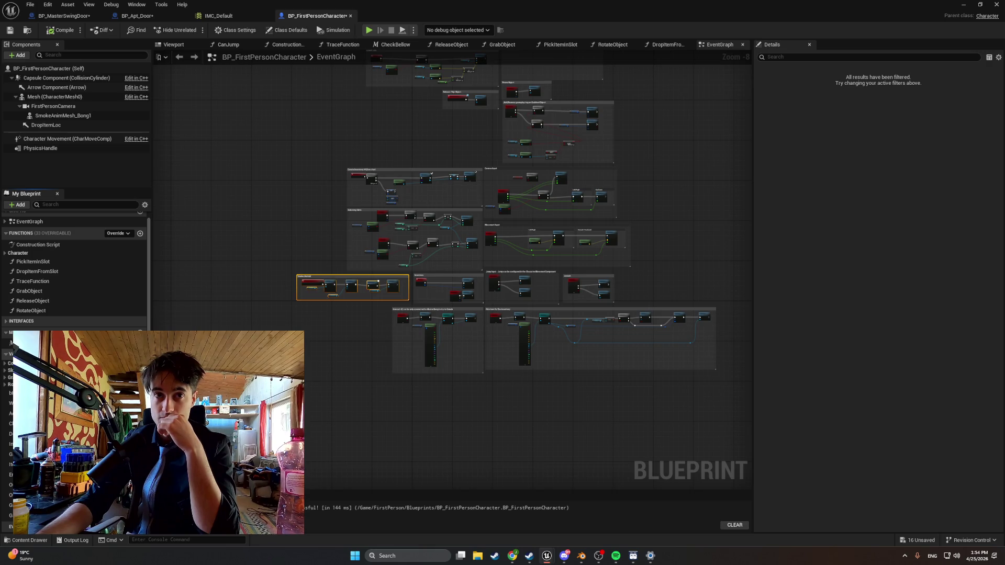
left_click(140, 354)
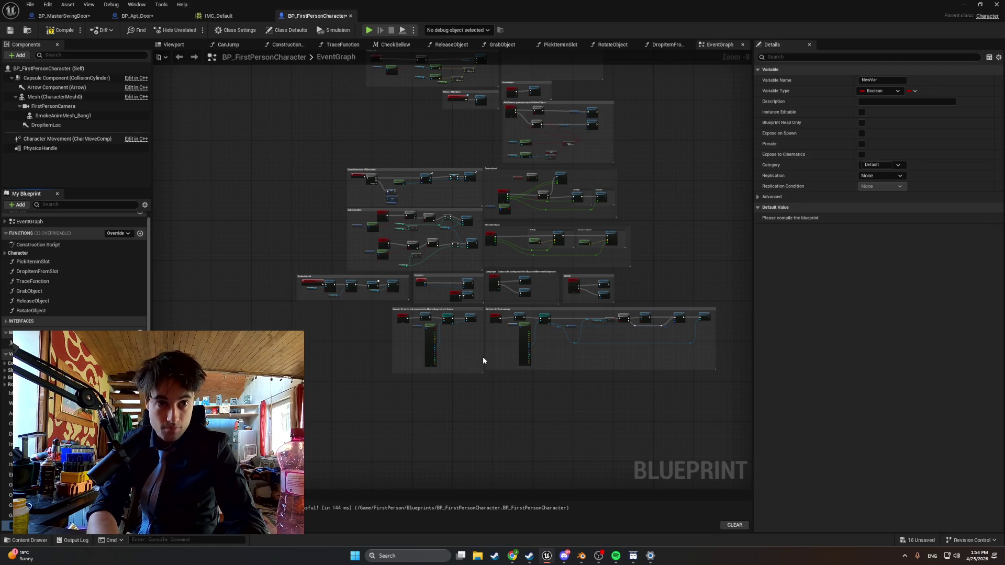
- Rename the new variable to ActiveDoor and review its category options
type("ActiveDoor")
key("Return")
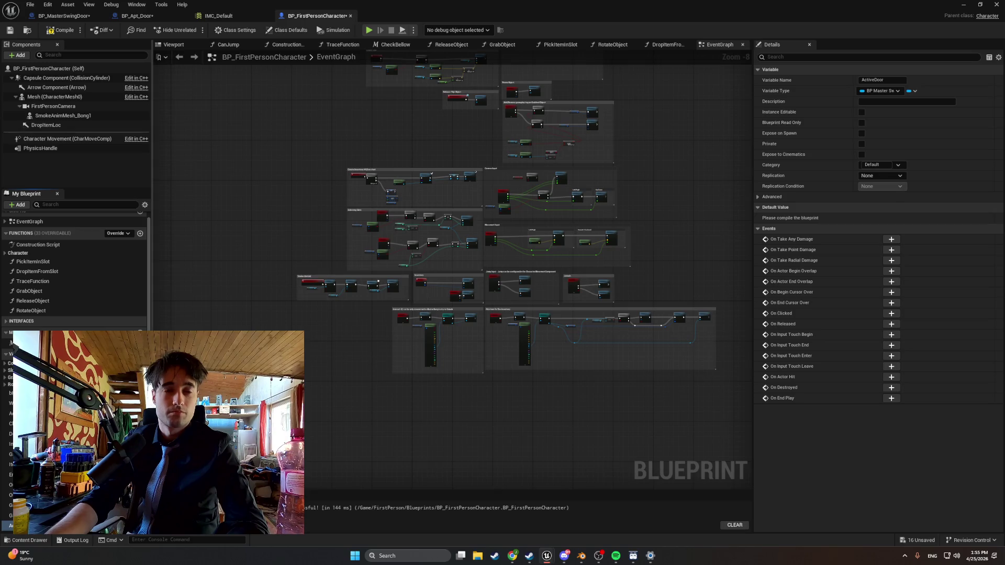
left_click(898, 165)
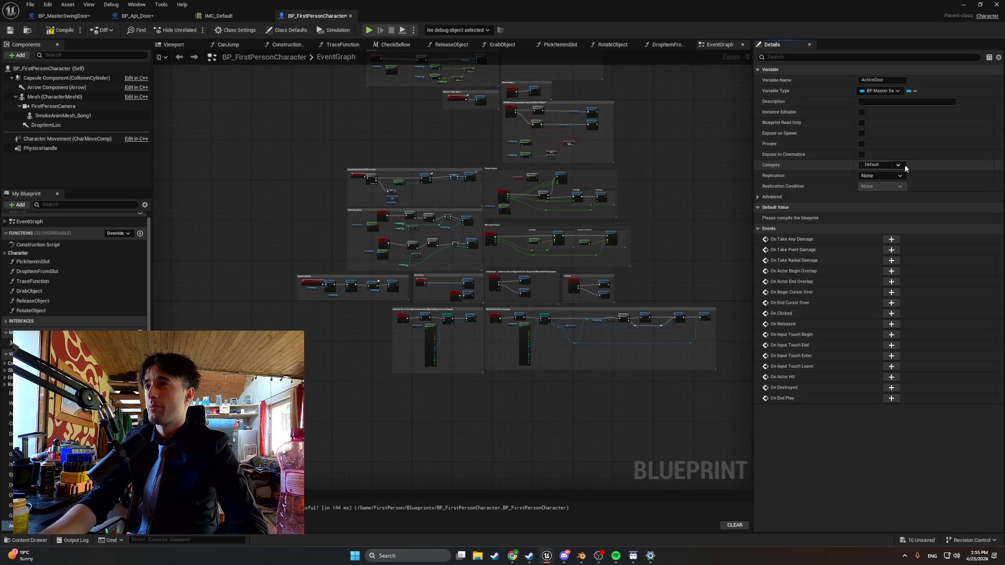
left_click(883, 165)
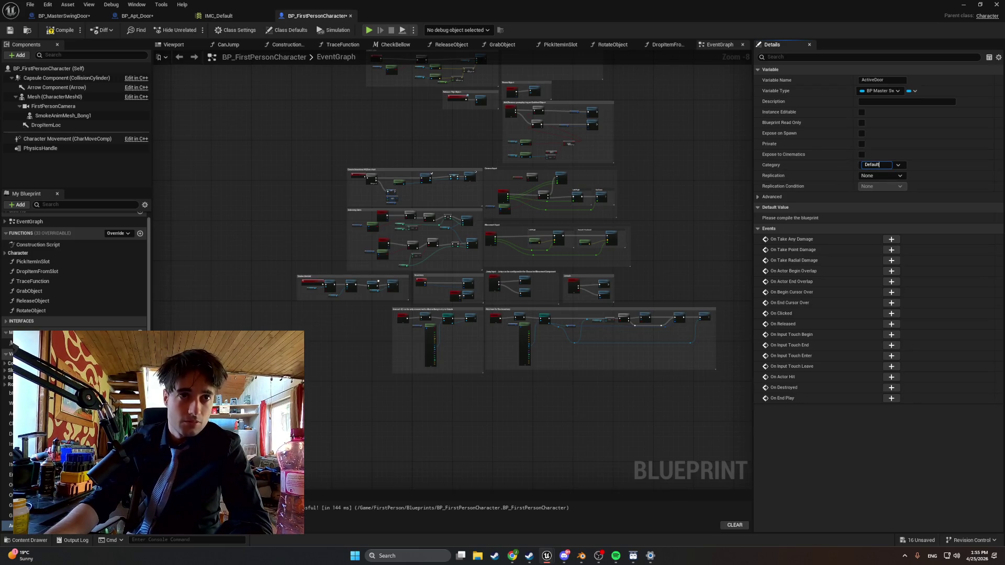
key("Return")
scroll(75, 262, "down", 1)
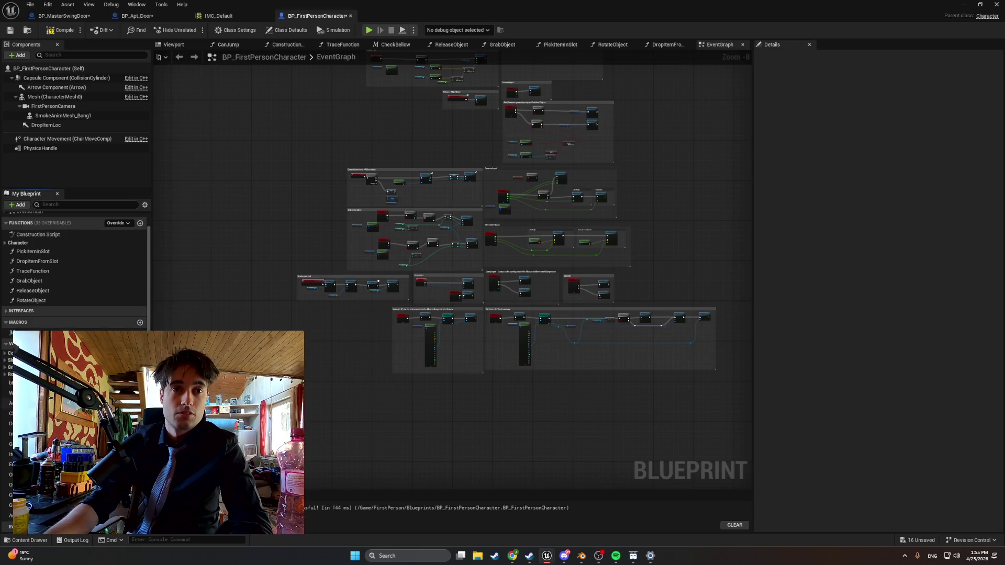
left_click(9, 515)
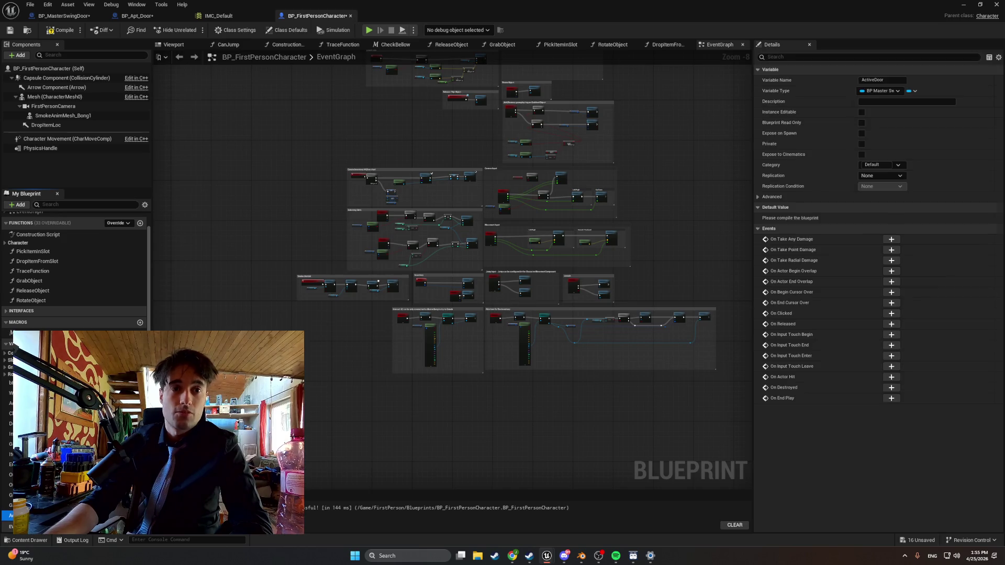
- File ActiveDoor under a DoorSwing category and compile the blueprint
left_click(879, 164)
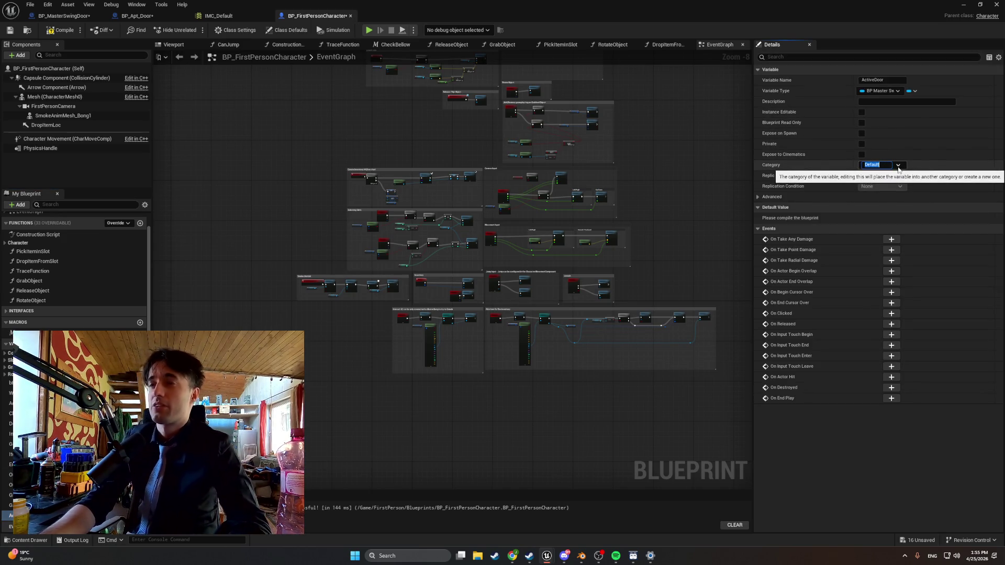
type("D")
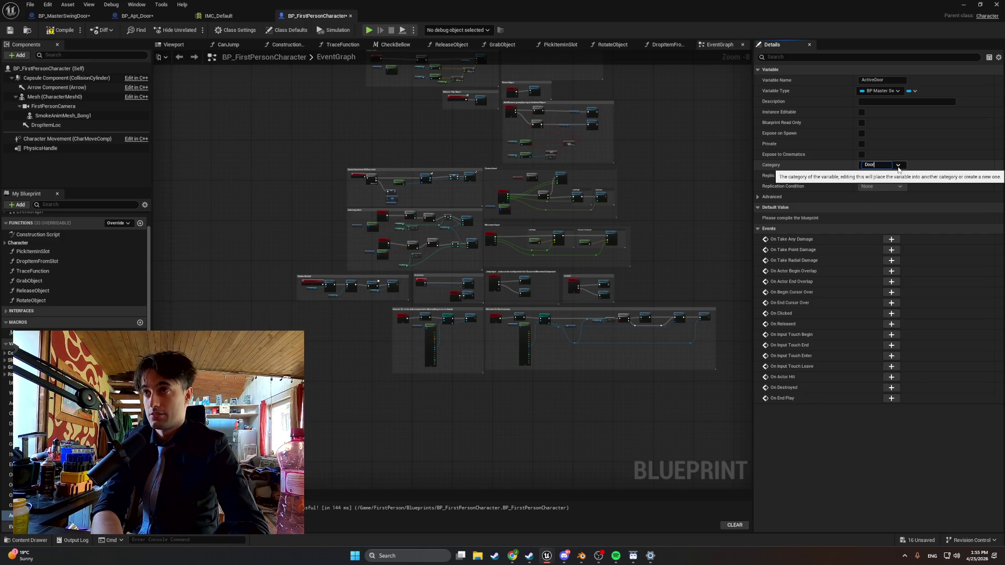
key("BackSpace")
type("D")
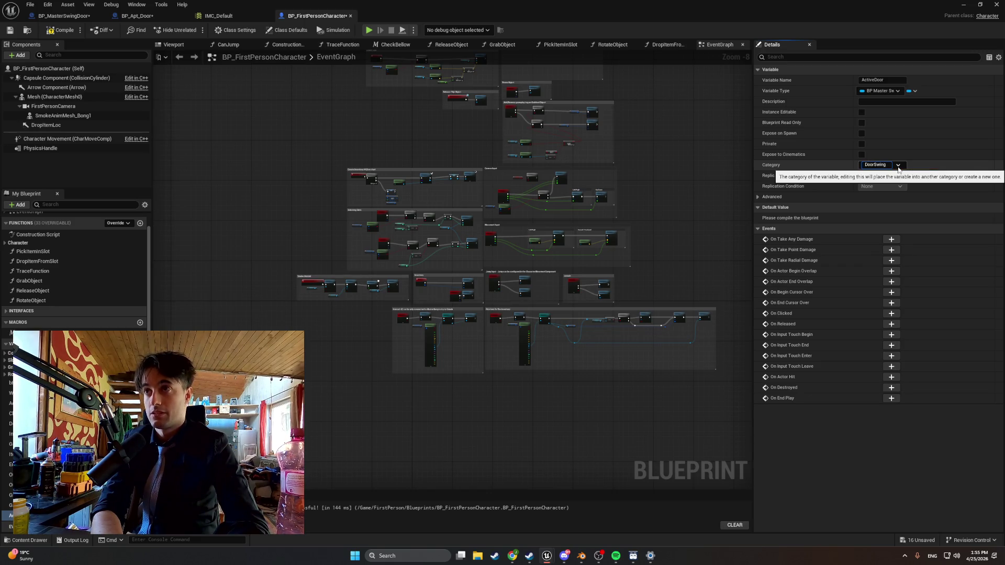
key("Return")
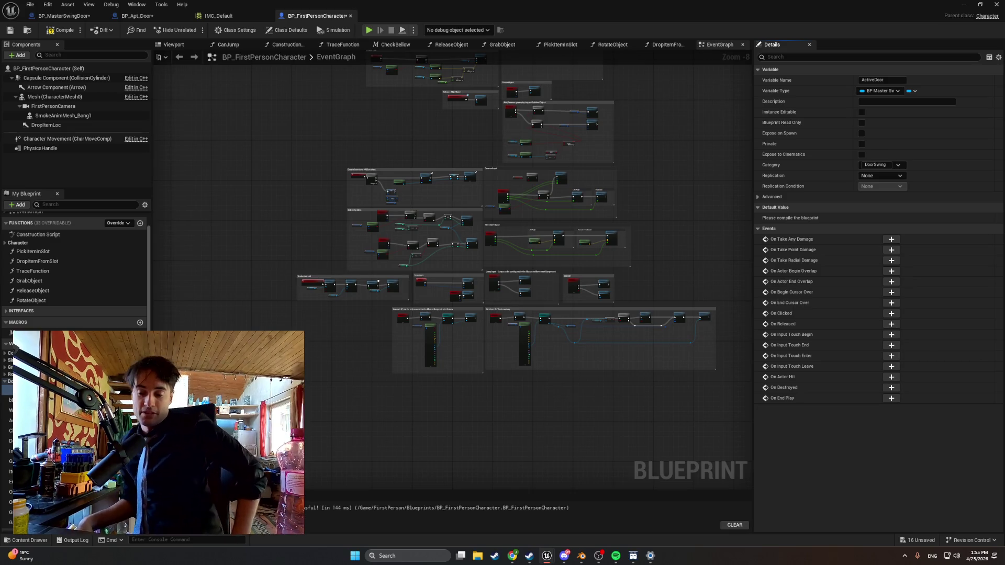
left_click(59, 31)
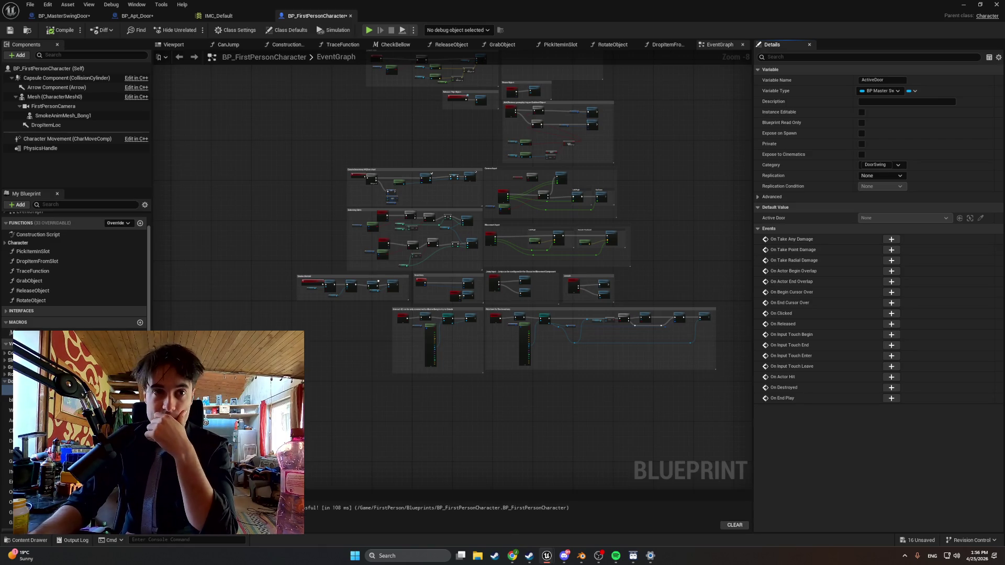
- Add a Boolean variable named IsDraggingDoor and place it in the DoorSwing category
left_click(140, 344)
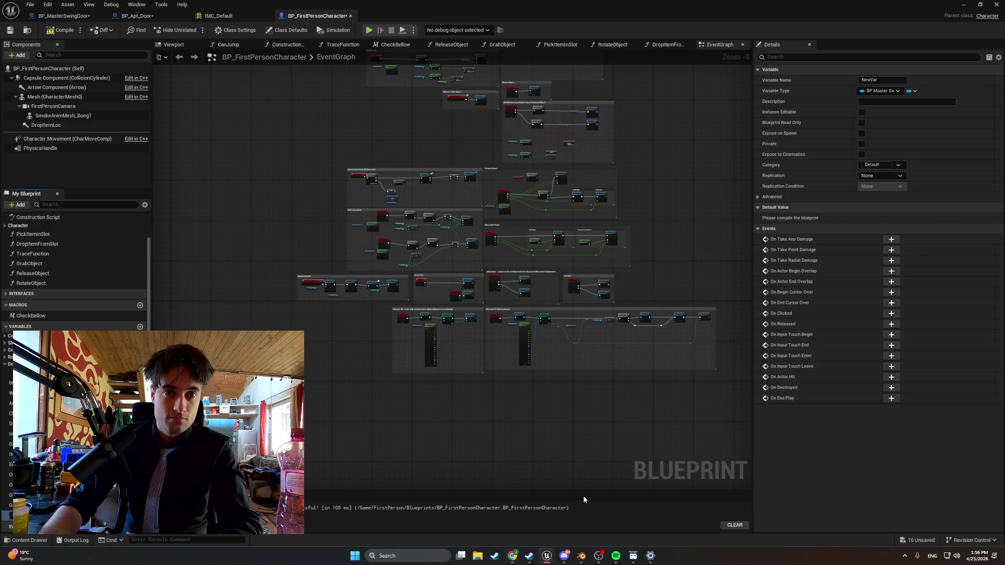
key("Return")
left_click(113, 515)
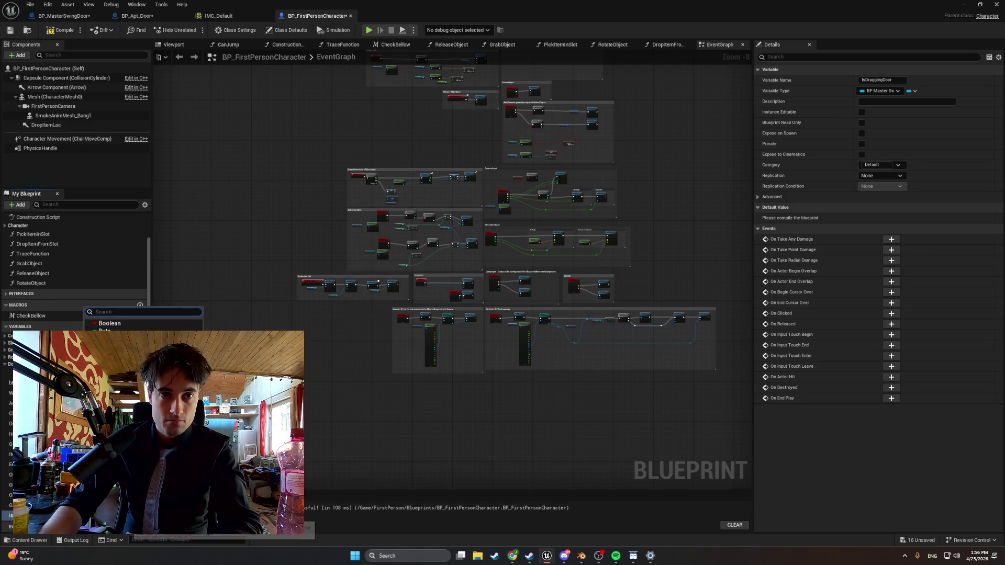
left_click(110, 322)
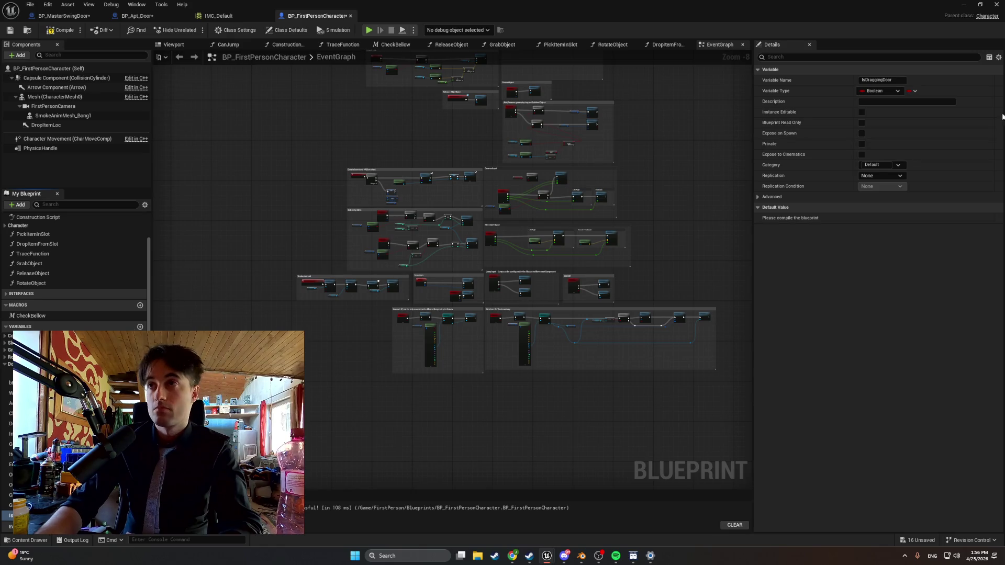
left_click(898, 164)
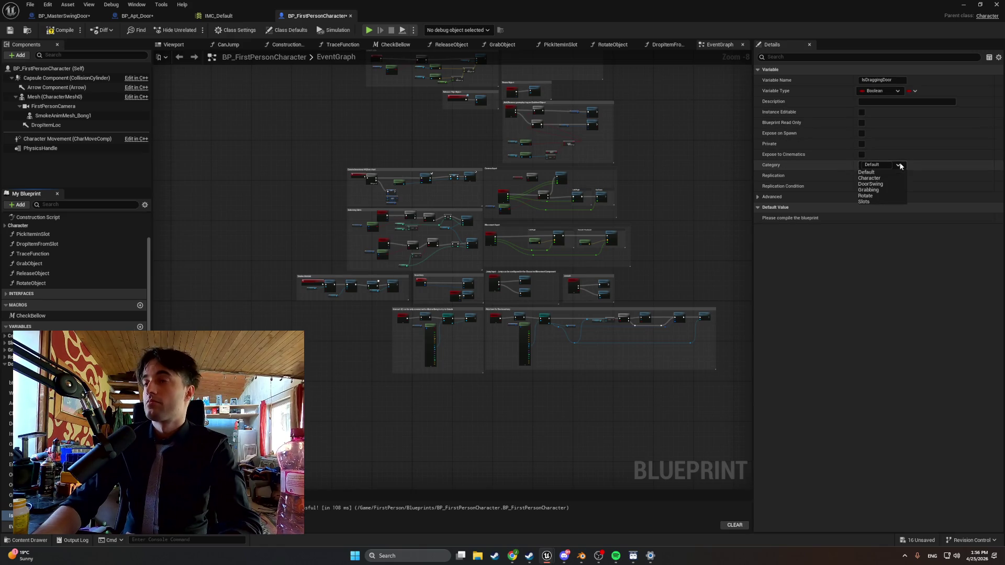
left_click(884, 183)
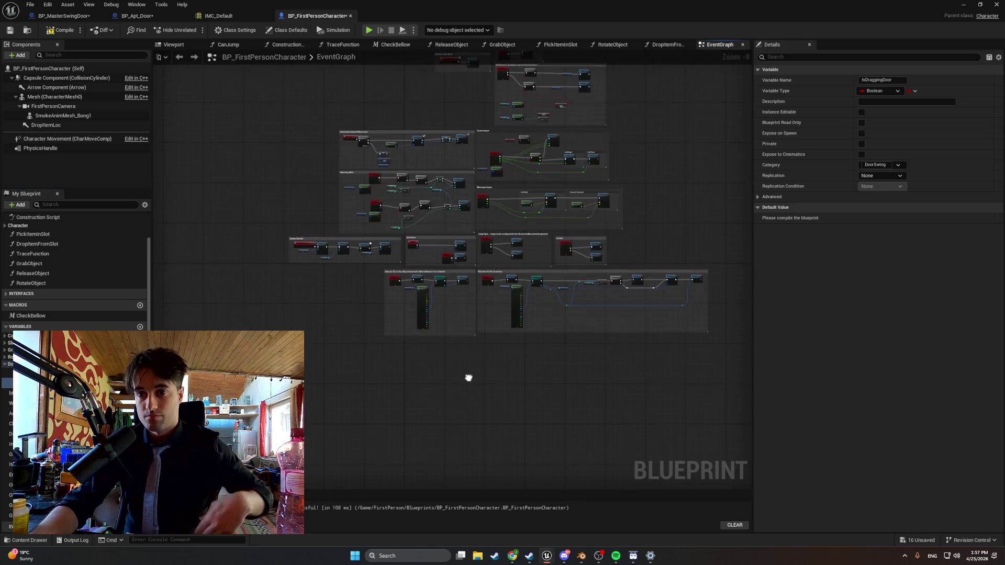
scroll(469, 382, "up", 1)
- Add the IA_DoorGrab Enhanced Input Action event node and nudge it into place
scroll(367, 375, "up", 1)
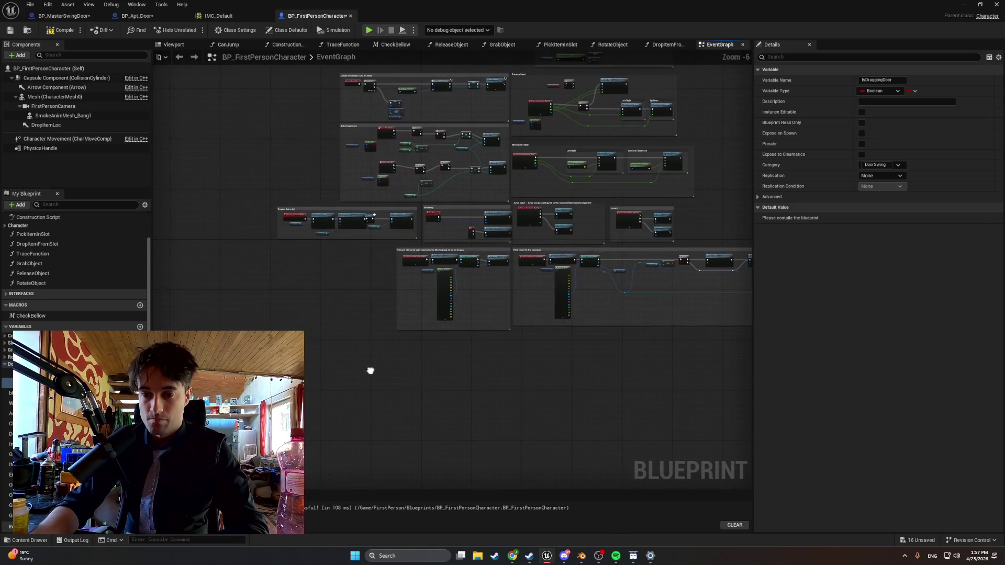
right_click(370, 373)
type("IA_doo")
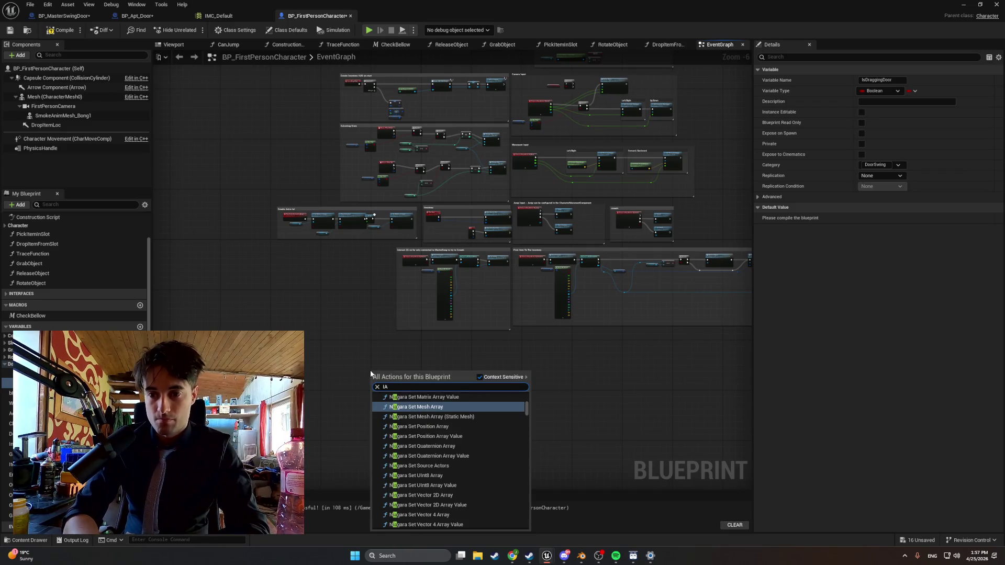
key("Return")
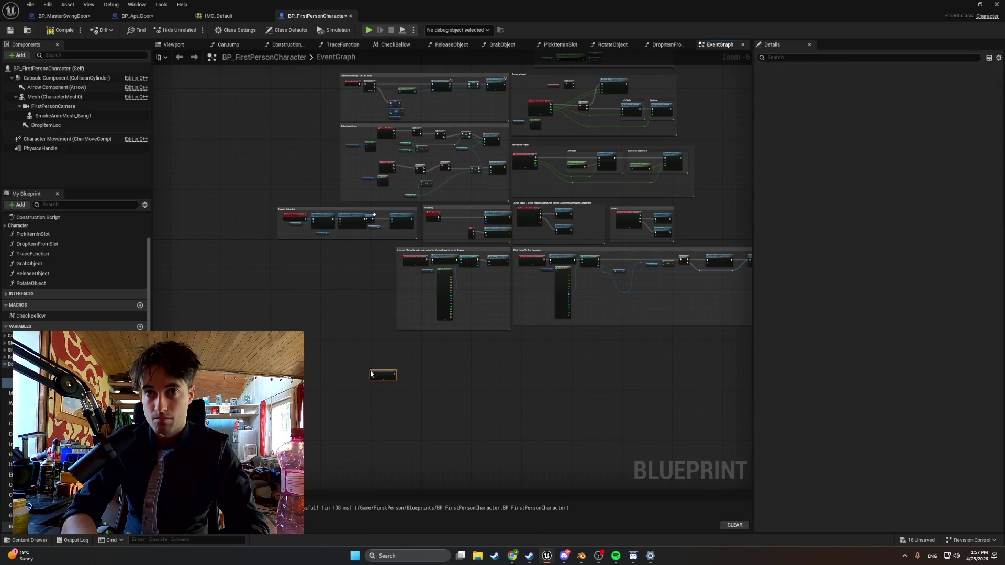
scroll(397, 377, "up", 6)
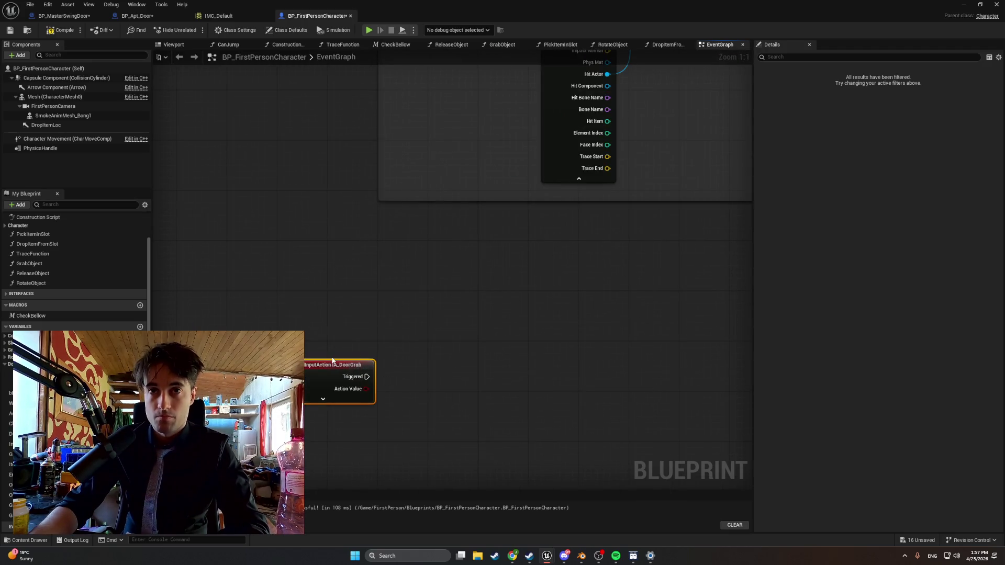
left_click_drag(331, 362, 299, 343)
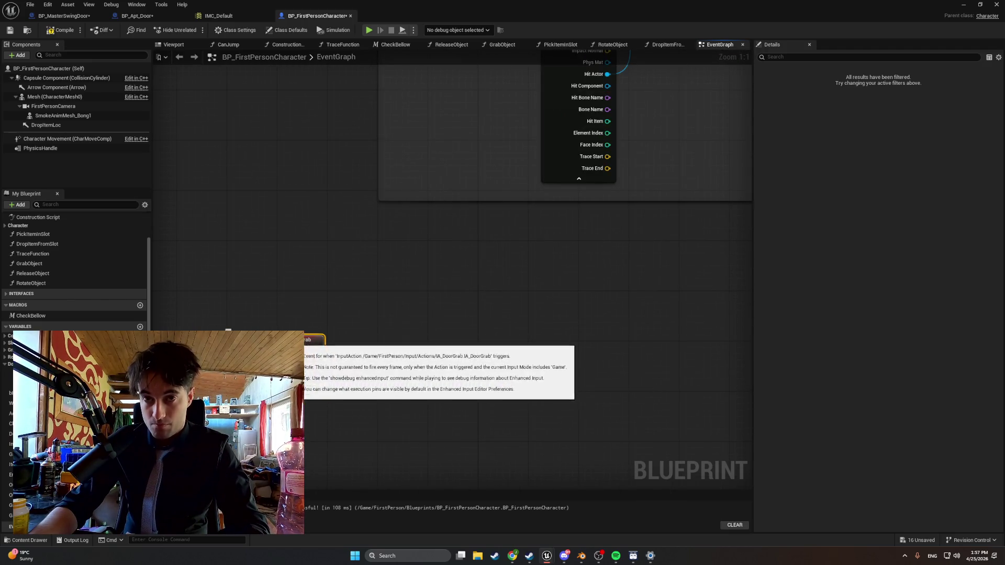
- Toggle the IA_DoorGrab event's extra output pins open and closed
left_click(314, 376)
left_click(314, 459)
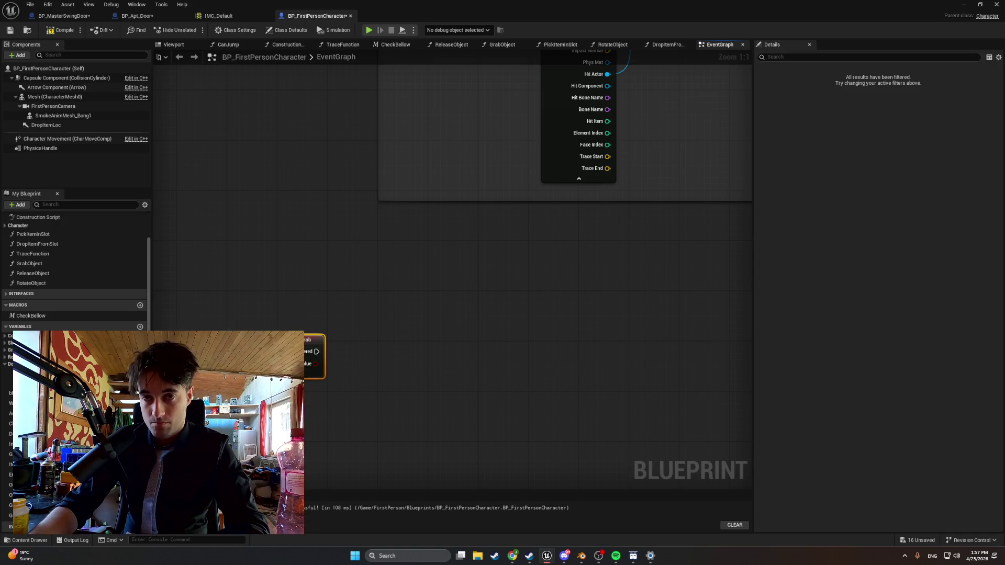
left_click(314, 373)
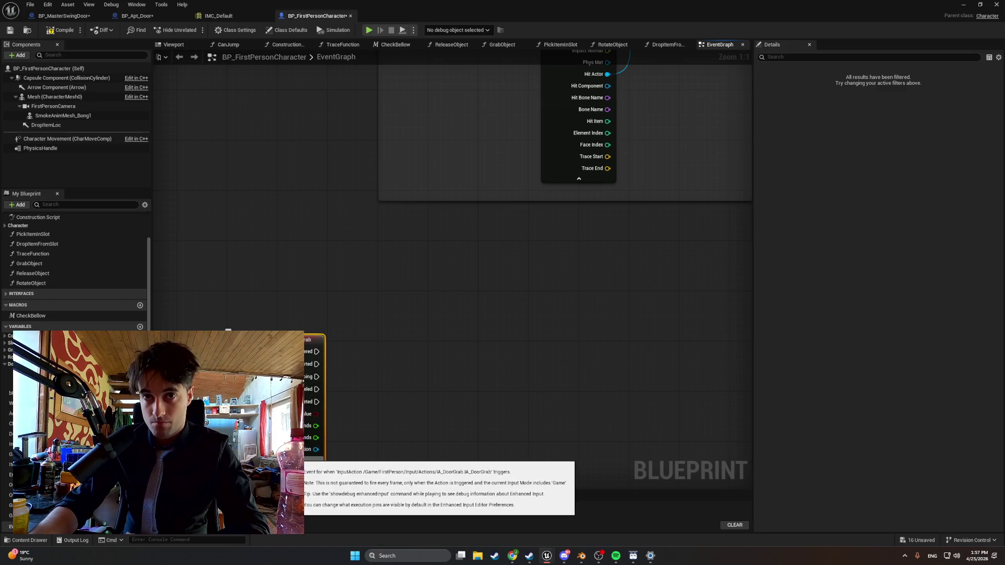
left_click(314, 459)
scroll(433, 309, "down", 4)
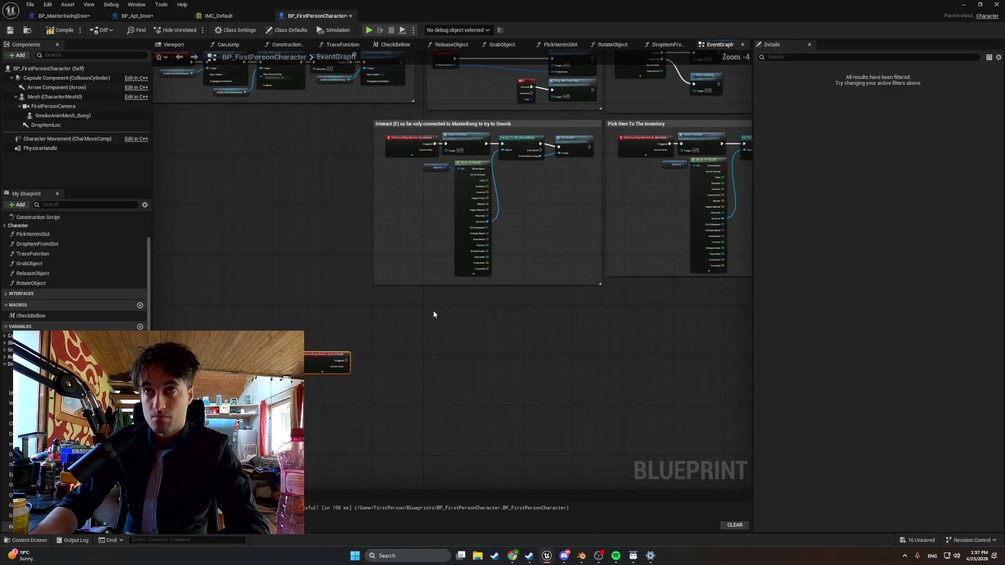
scroll(420, 349, "up", 3)
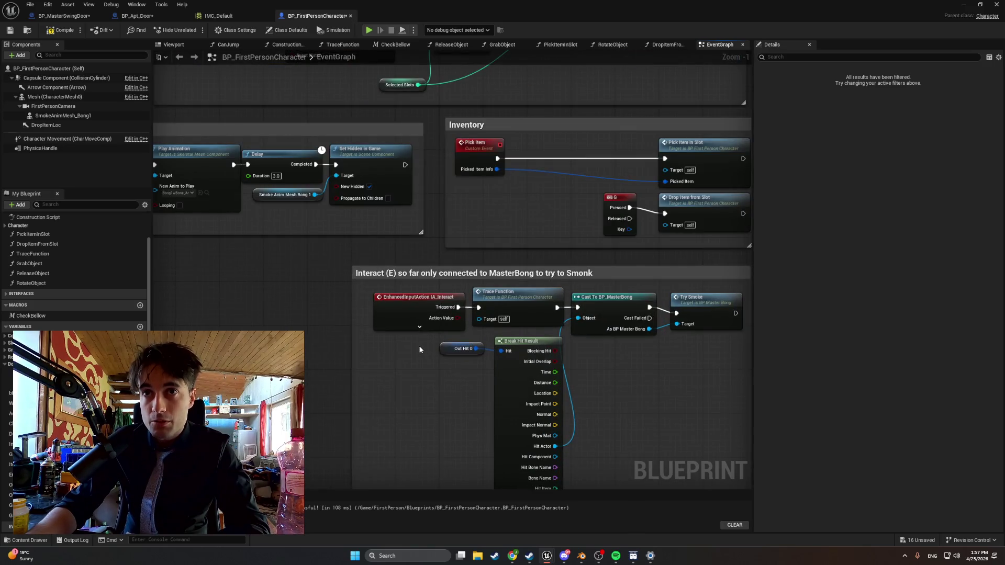
scroll(420, 349, "down", 3)
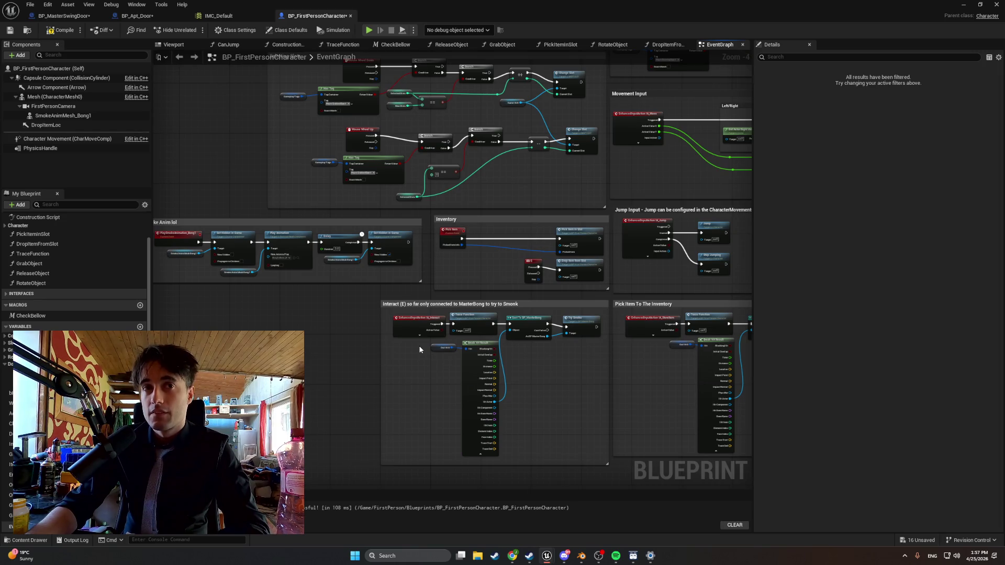
- Pan to nearby event groups and take a screenshot of the IA_DoorGrab node
left_click_drag(419, 349, 471, 196)
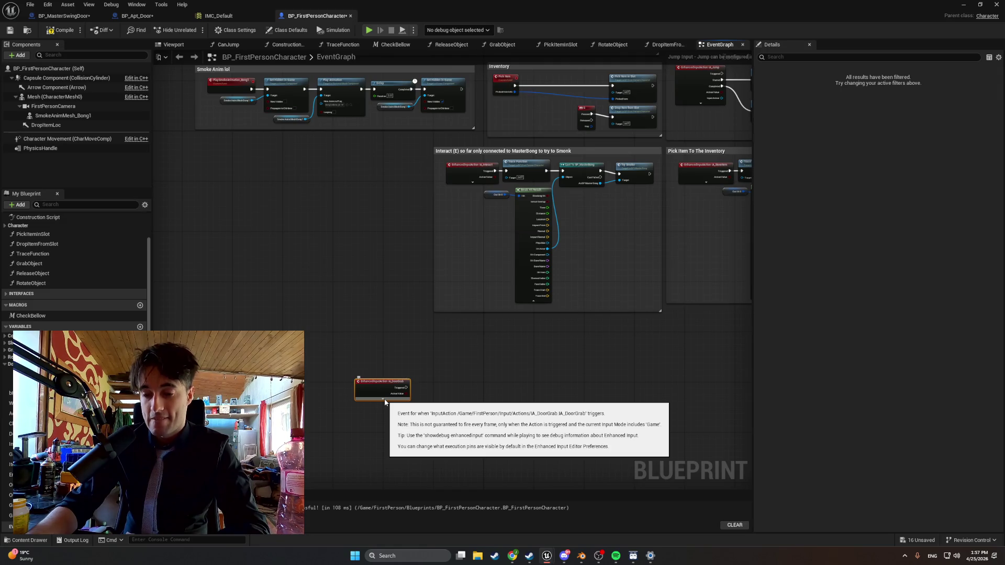
scroll(397, 413, "up", 3)
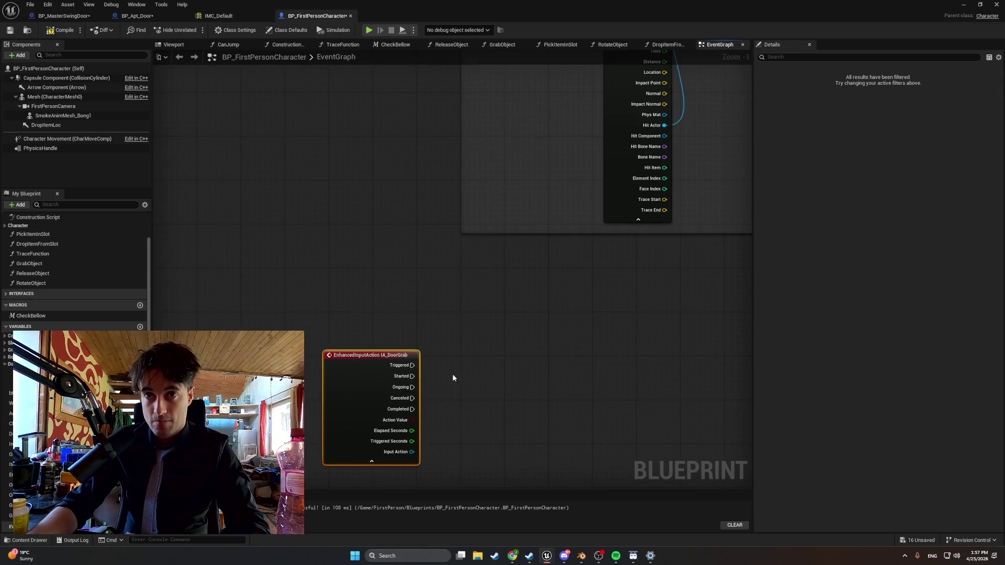
key("shift+super+s")
mouse_move(423, 466)
left_mouse_down()
mouse_move(361, 353)
mouse_move(322, 350)
left_mouse_up()
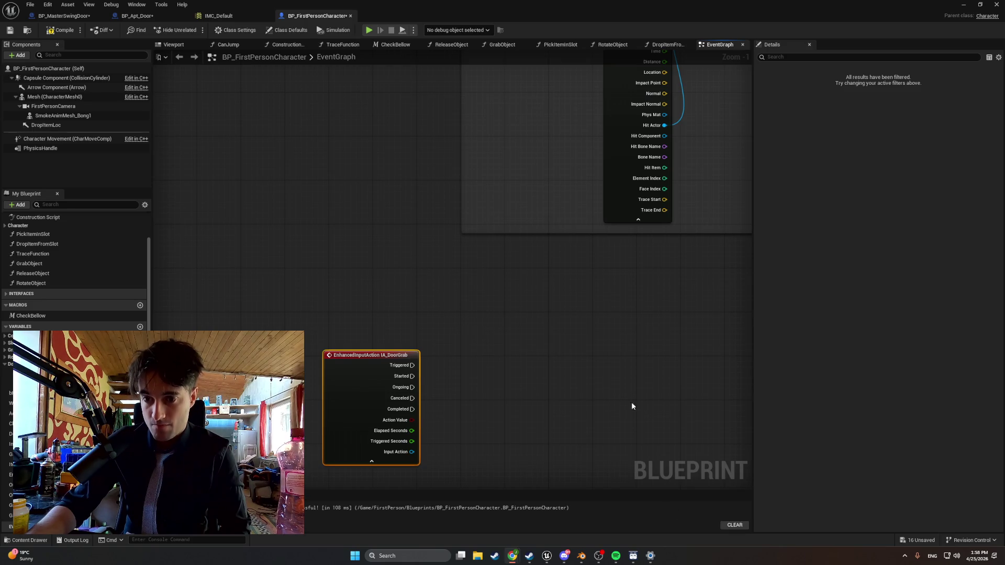
- Add a Line Trace By Channel node wired to IA_DoorGrab's Triggered output
left_click_drag(412, 365, 467, 371)
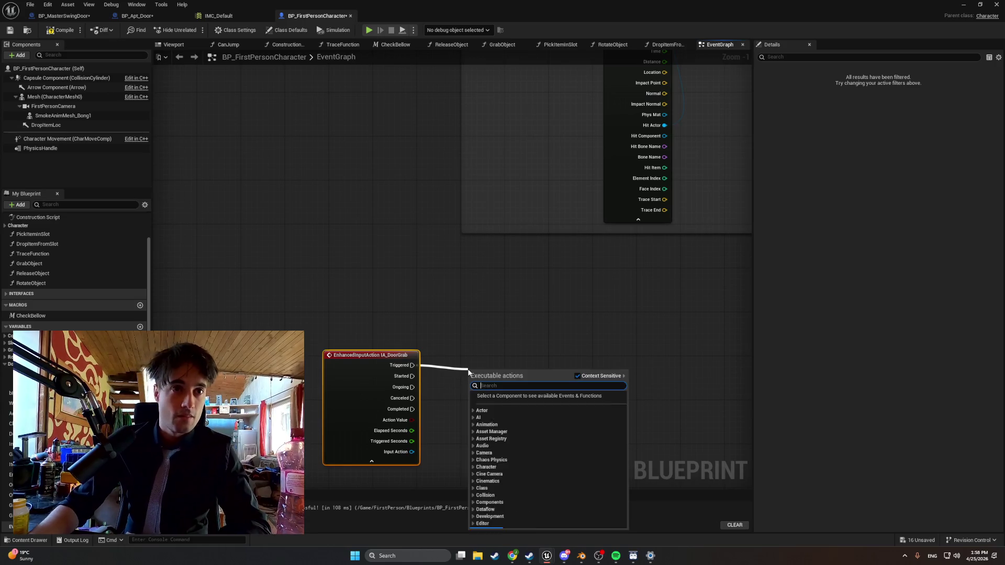
type("line trac")
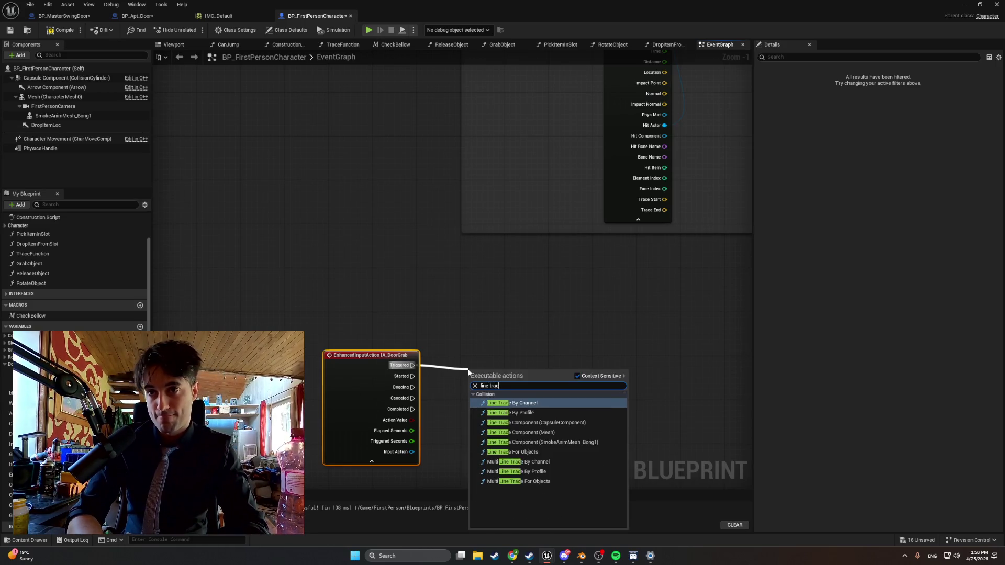
type("e")
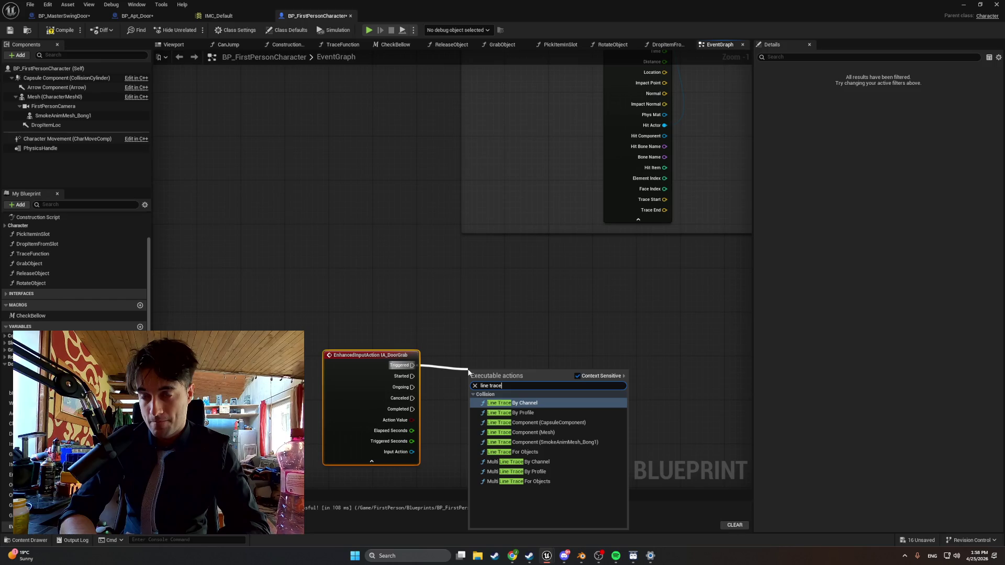
key("Escape")
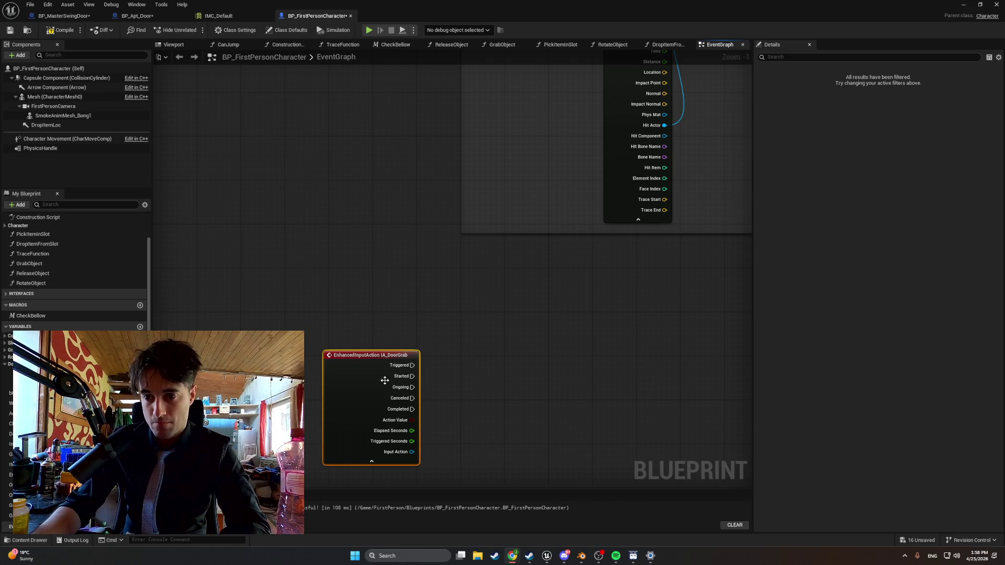
left_click_drag(413, 365, 477, 365)
type("line tr")
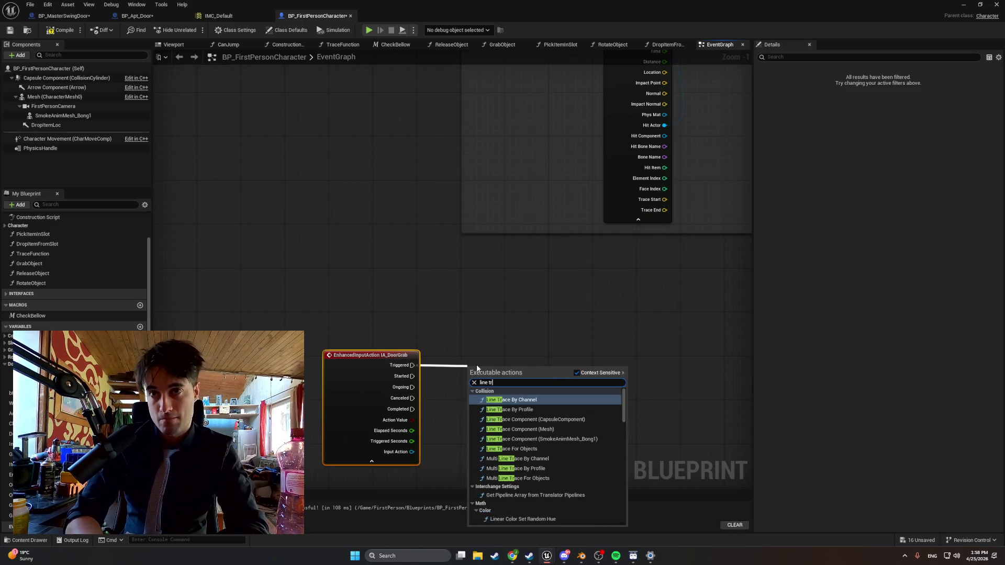
type("ace by")
key("Return")
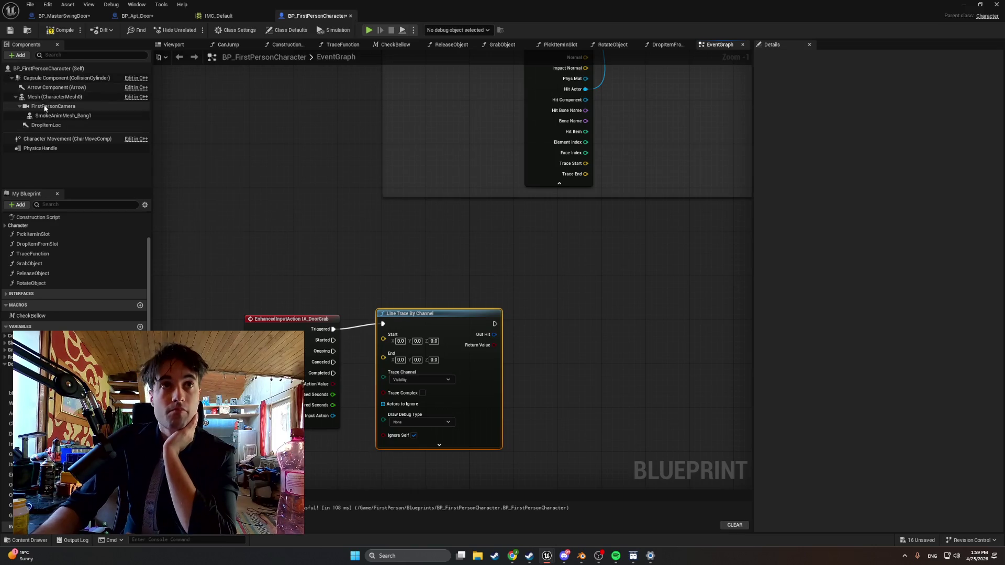
- Compile, shift Line Trace By Channel right, and discard a stray First Person Camera getter
left_click(60, 29)
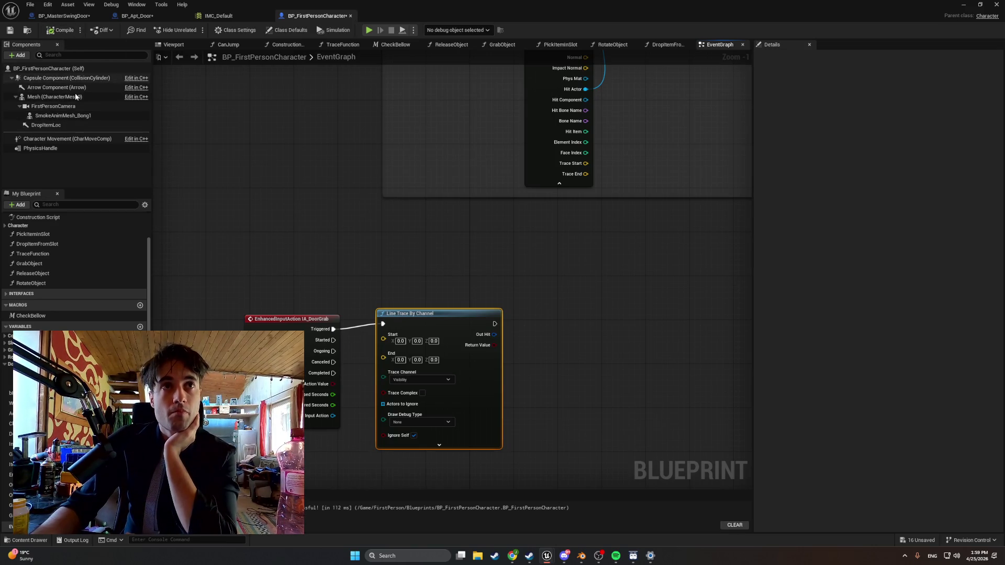
mouse_move(255, 255)
left_mouse_down()
mouse_move(254, 234)
mouse_move(209, 216)
left_mouse_up()
left_click_drag(364, 276, 409, 287)
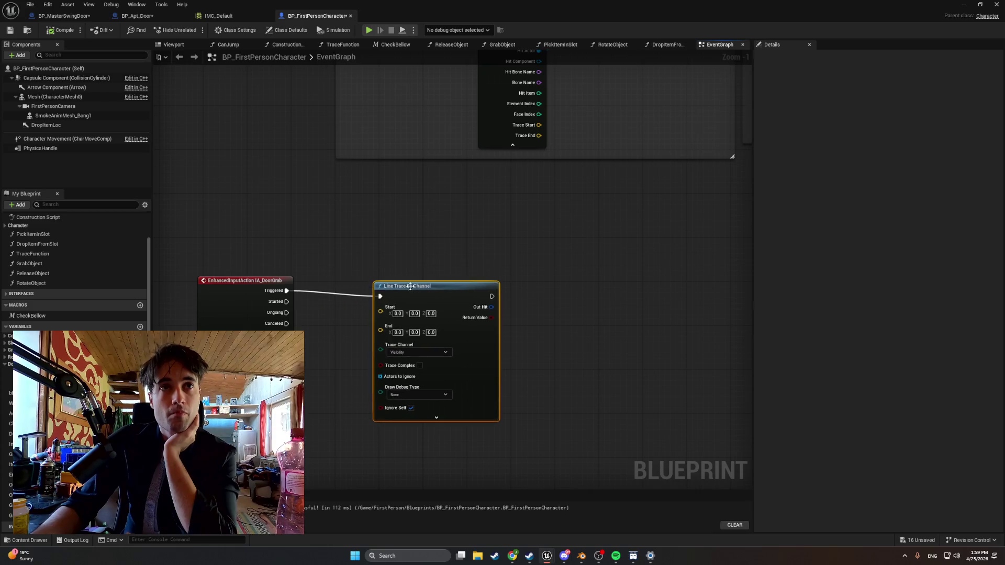
left_click(53, 106)
mouse_move(310, 395)
left_mouse_down()
mouse_move(321, 430)
mouse_move(381, 311)
left_mouse_up()
left_click(368, 344)
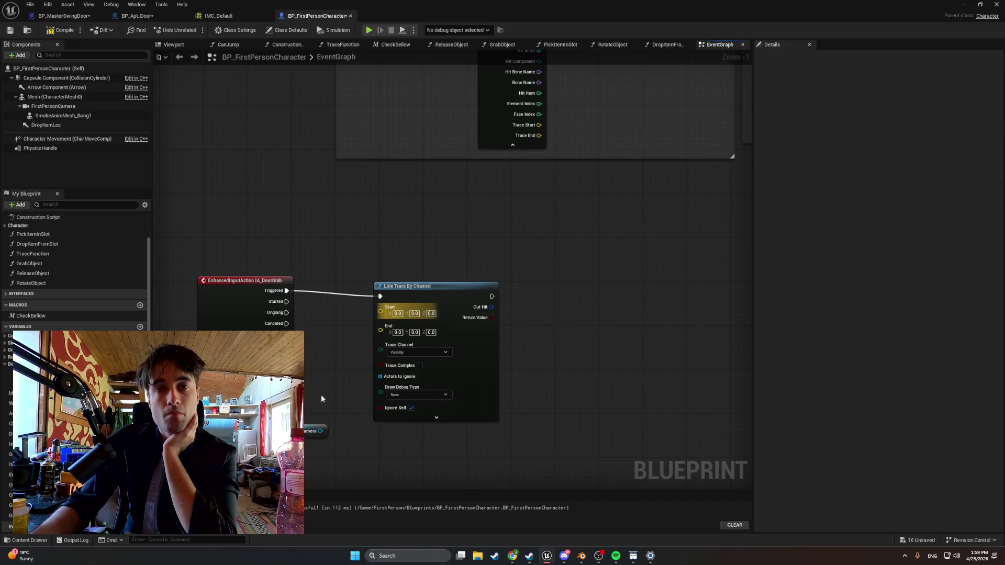
left_click(308, 425)
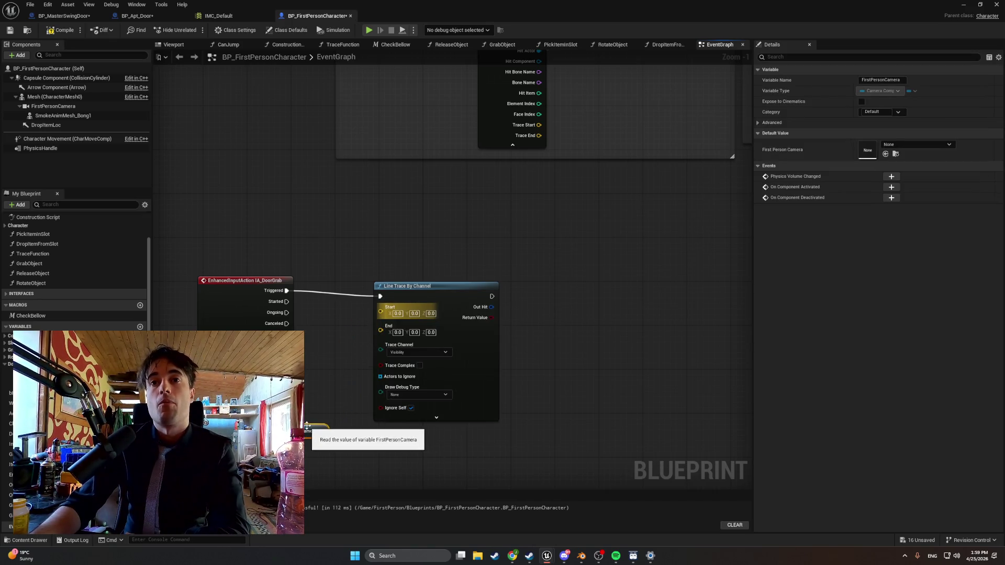
key("Delete")
left_click(45, 33)
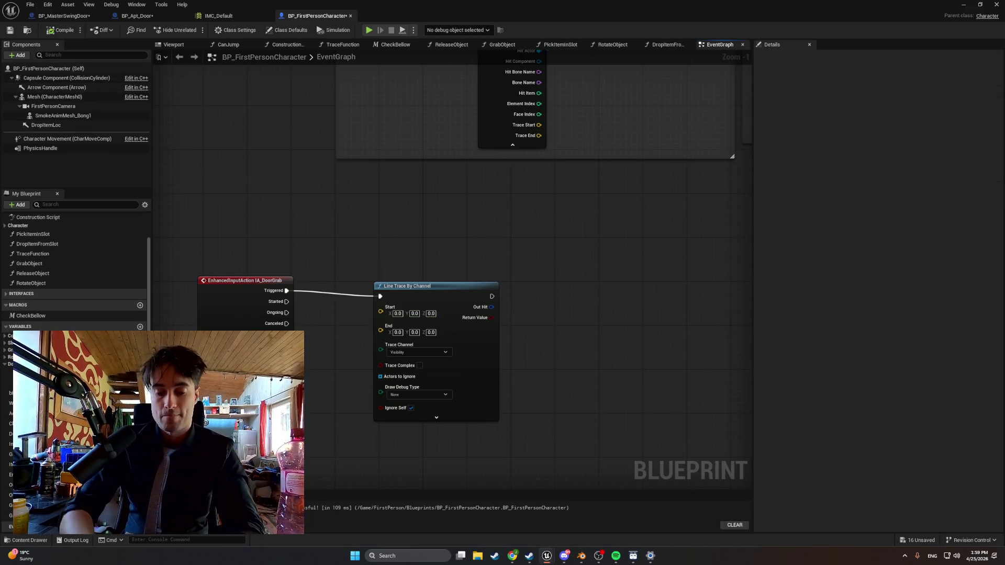
- Add Get Player Camera Manager with a Get Camera Location node wired from it
right_click(270, 243)
type("player camera")
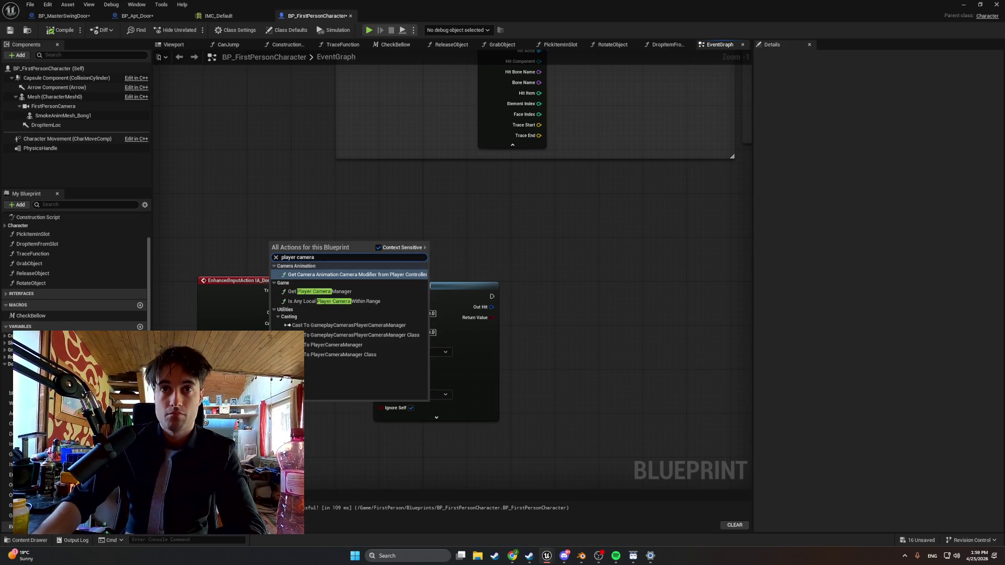
key("Down")
key("Down")
key("Return")
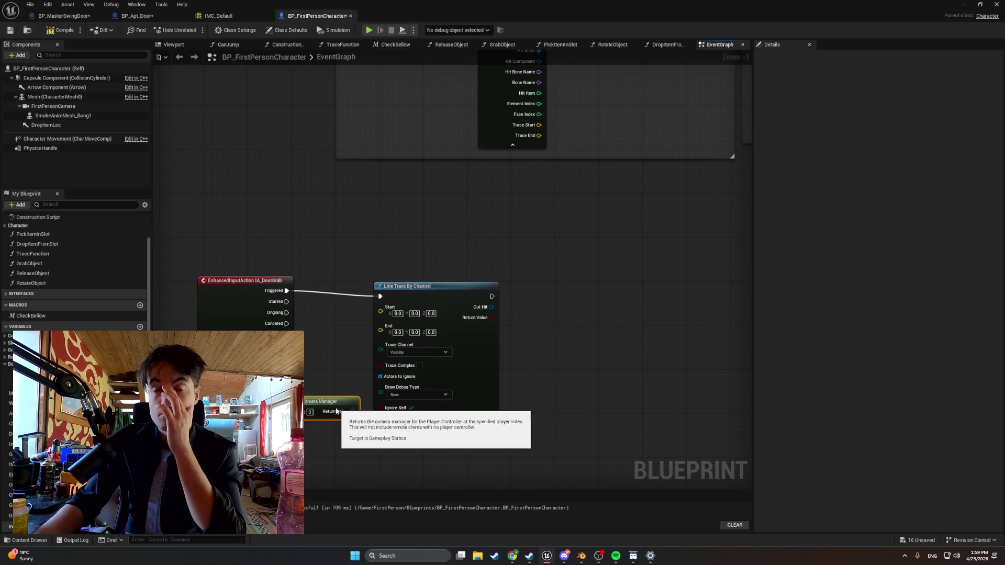
mouse_move(352, 411)
left_mouse_down()
mouse_move(380, 313)
mouse_move(358, 332)
left_mouse_up()
left_click(331, 364)
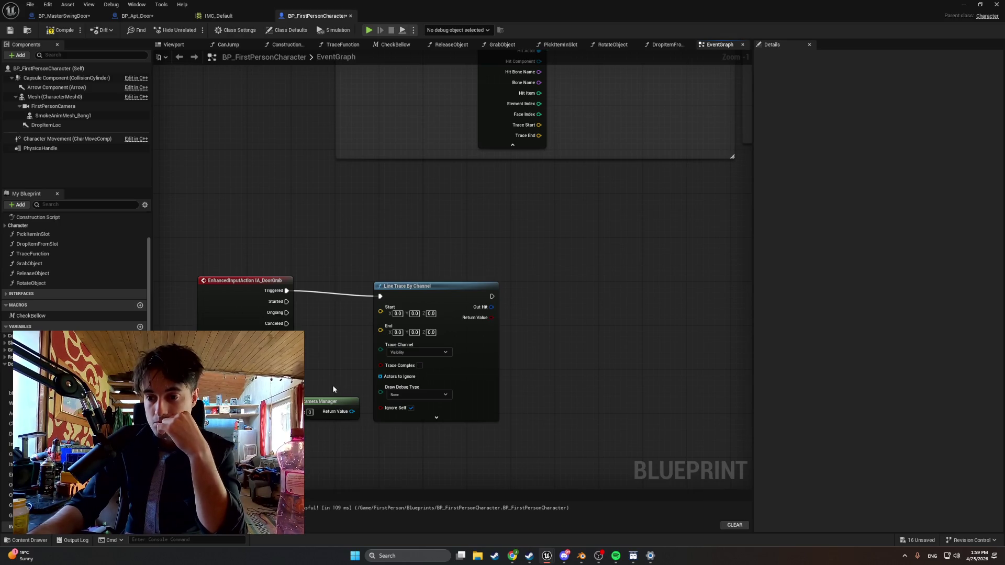
left_click_drag(352, 411, 400, 453)
type("get")
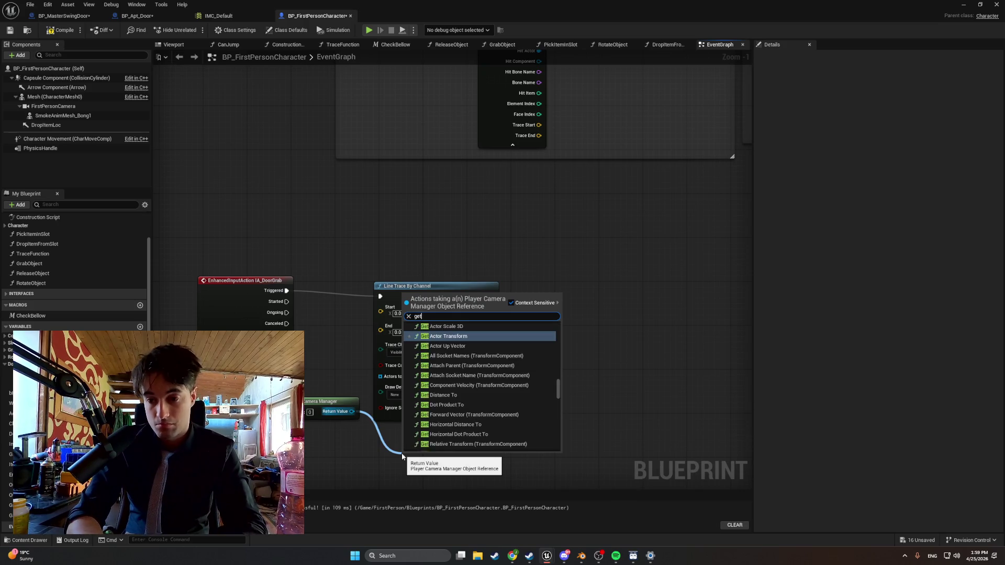
type(" camer")
key("Up")
key("Return")
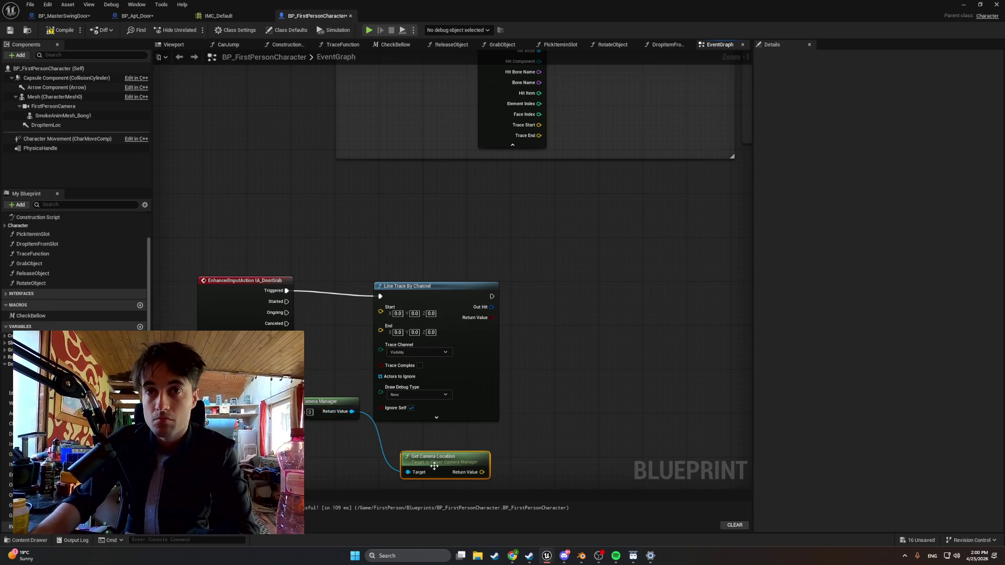
- Line up the camera nodes with IA_DoorGrab and move Line Trace By Channel right
left_click_drag(335, 409, 361, 468)
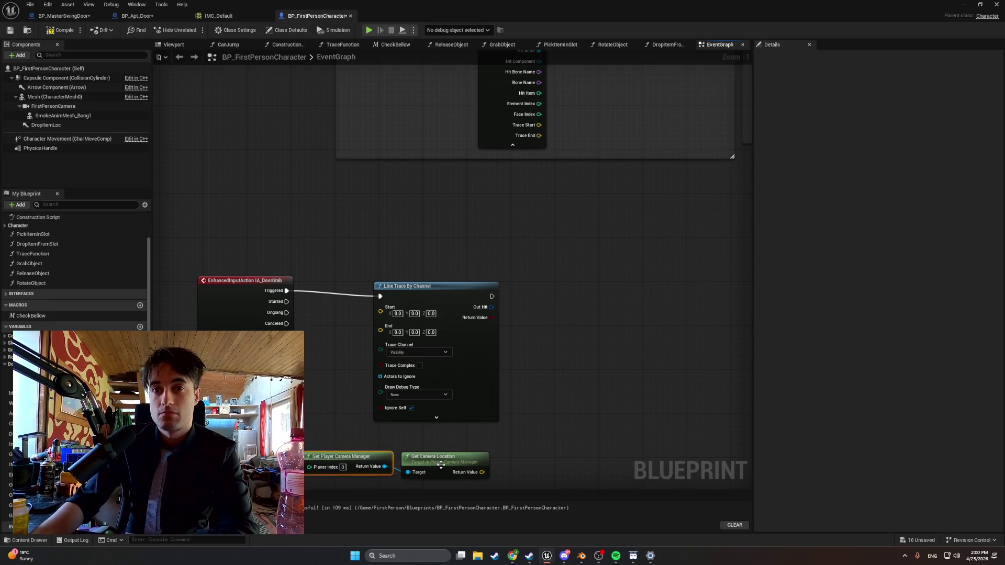
left_click(453, 461, "shift")
mouse_move(453, 461)
left_mouse_down()
mouse_move(299, 422)
mouse_move(377, 331)
mouse_move(380, 312)
left_mouse_up()
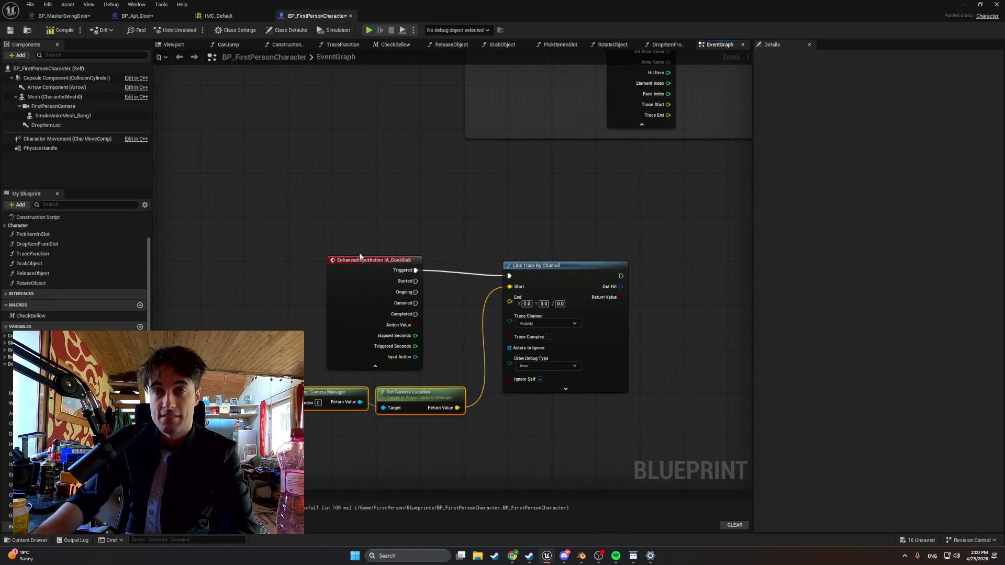
left_click_drag(360, 260, 255, 266)
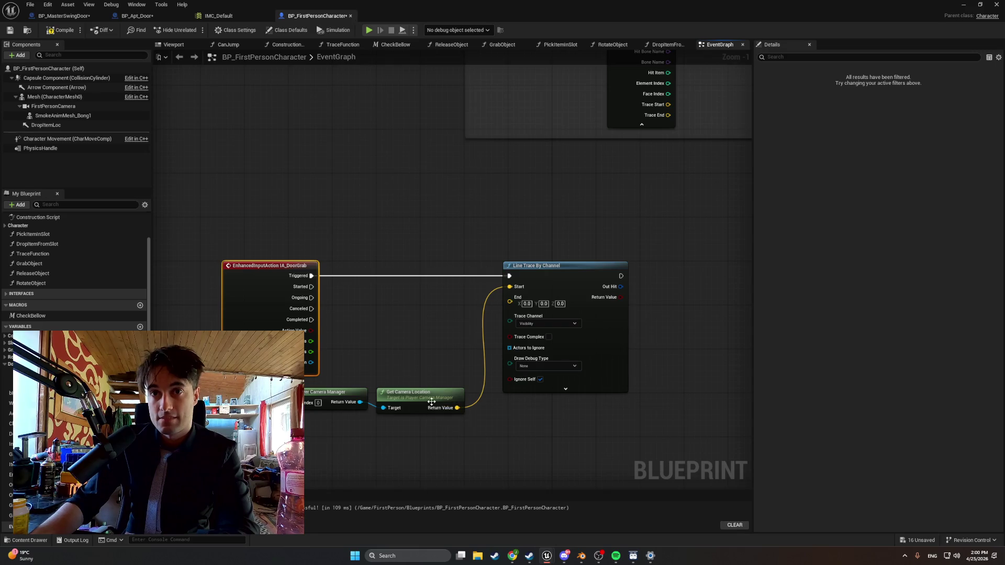
mouse_move(460, 434)
left_mouse_down()
mouse_move(361, 389)
mouse_move(424, 310)
mouse_move(418, 290)
left_mouse_up()
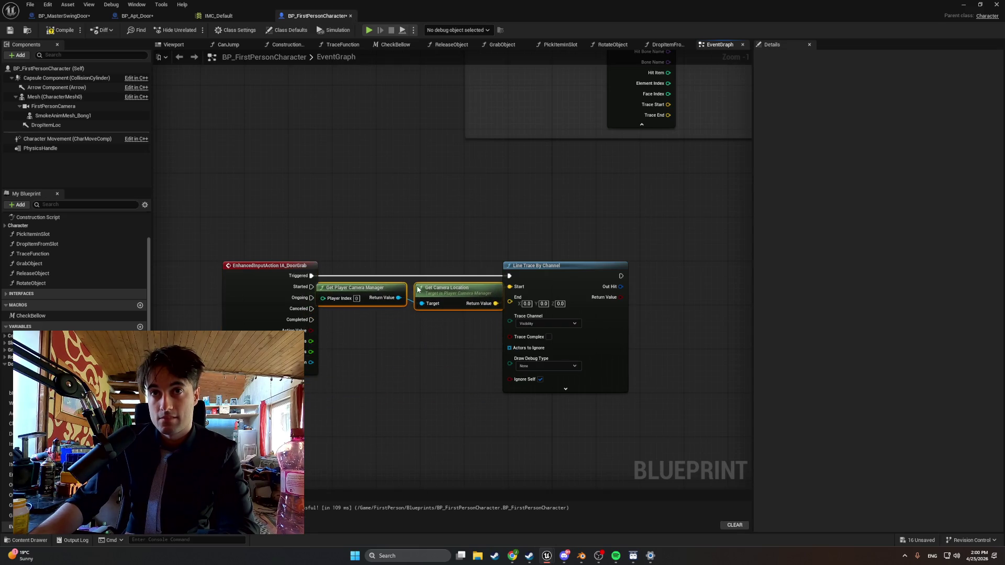
left_click_drag(560, 264, 587, 264)
mouse_move(471, 335)
left_mouse_down()
mouse_move(386, 297)
mouse_move(449, 291)
left_mouse_up()
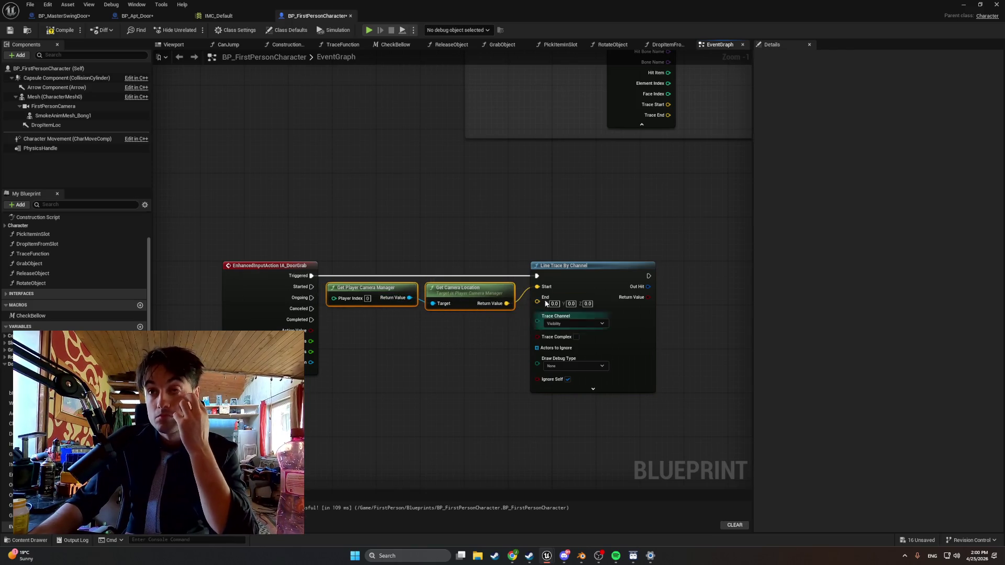
left_click_drag(561, 271, 573, 272)
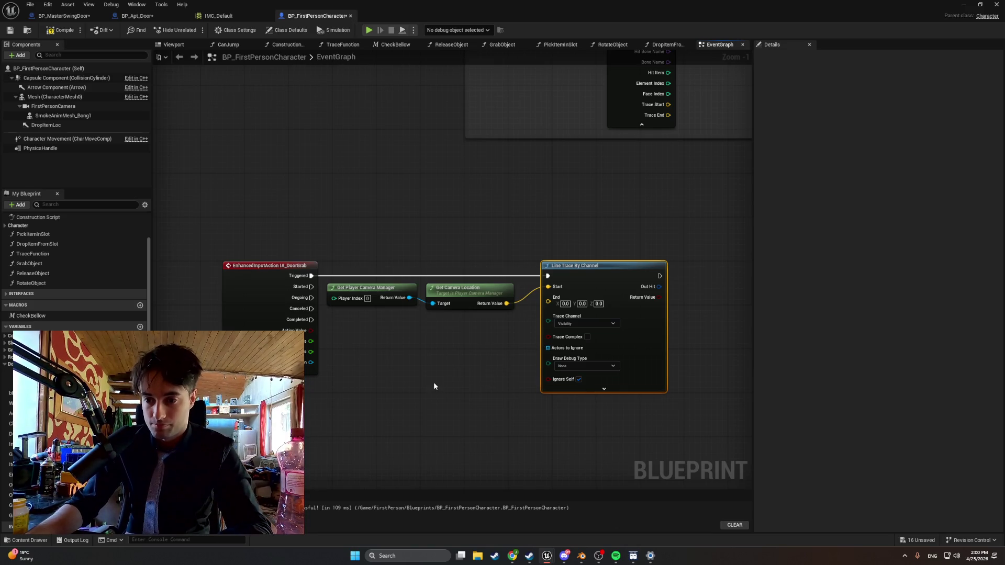
- Reframe the graph, move Line Trace By Channel right, and explore camera location pin actions
left_click(394, 400)
right_click(394, 400)
type("camera lo")
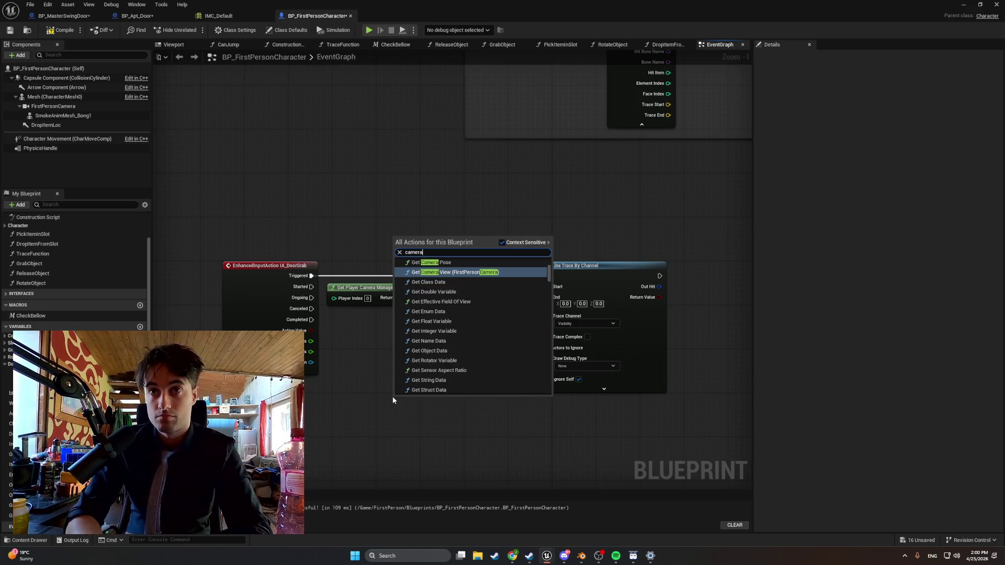
key("Escape")
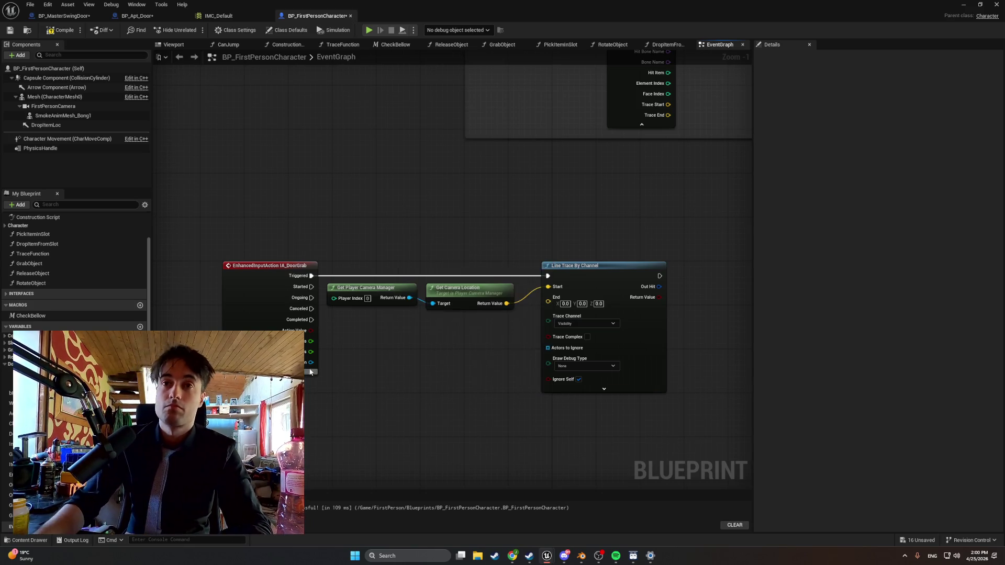
left_click_drag(432, 339, 278, 311)
left_click_drag(410, 229, 478, 235)
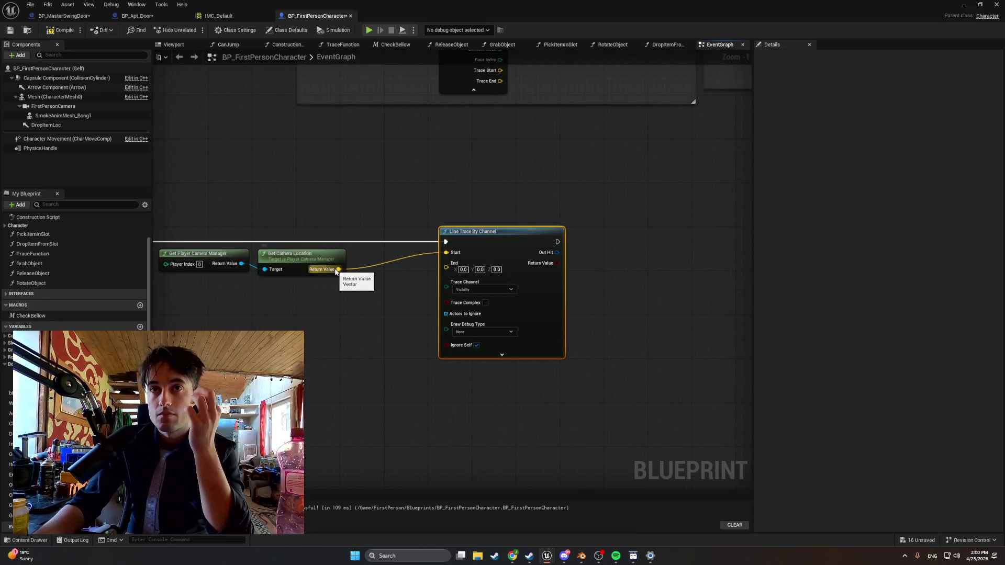
left_click_drag(338, 269, 340, 299)
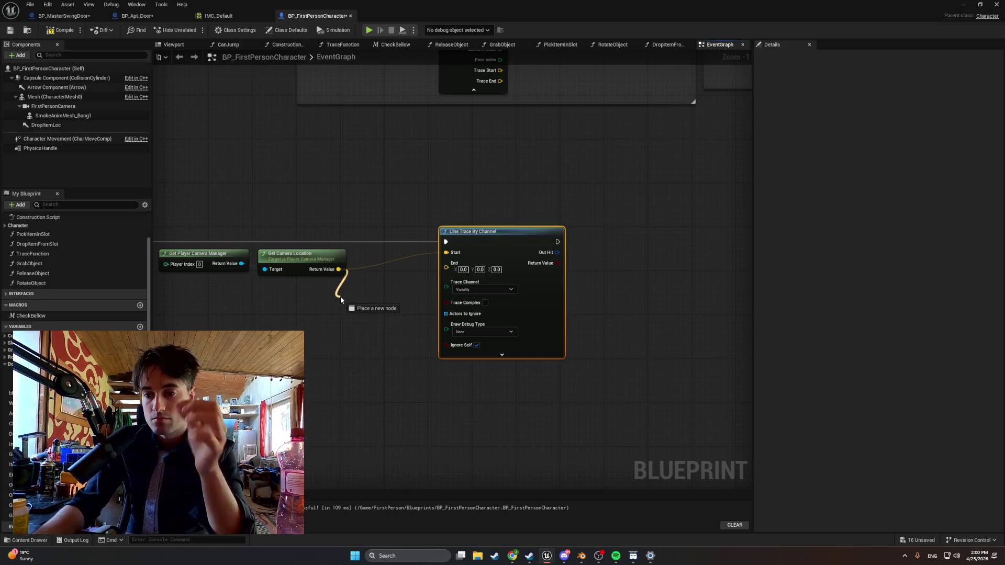
left_click_drag(340, 298, 340, 298)
left_click(296, 309)
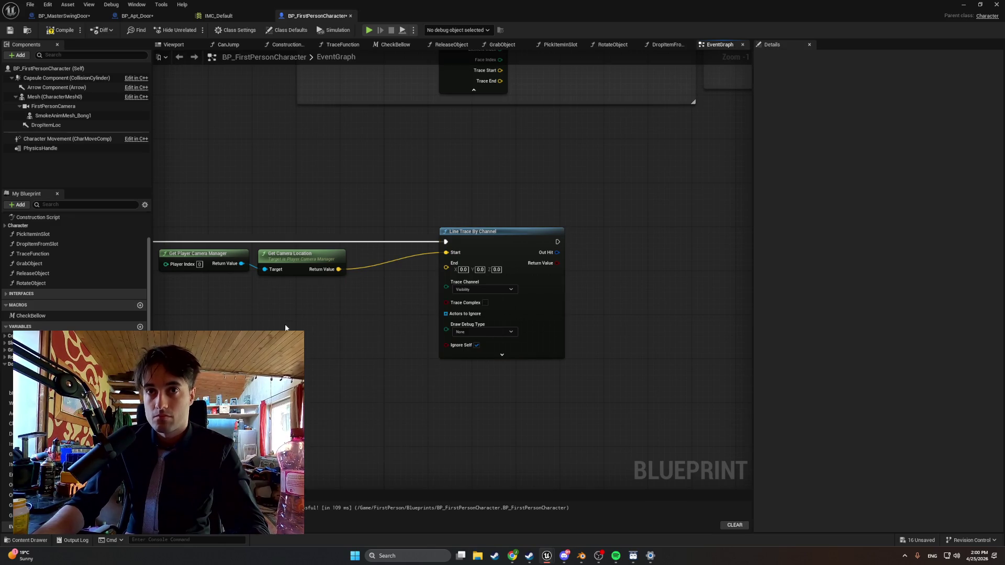
- Add Get Forward Vector and an Add node, wiring the camera location into Add
right_click(285, 328)
type("get forwa")
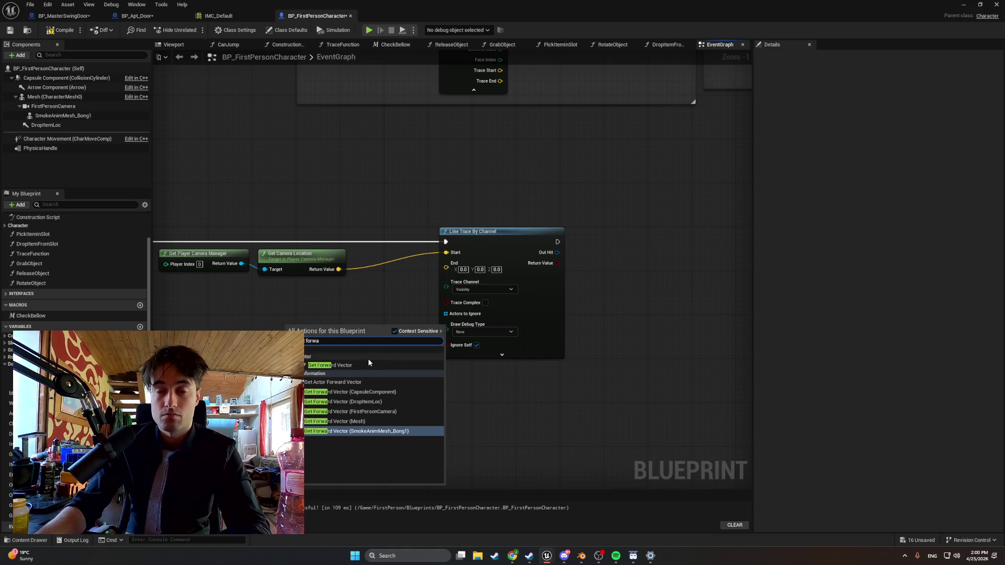
left_click(368, 363)
mouse_move(361, 329)
left_mouse_down()
mouse_move(340, 300)
mouse_move(312, 299)
left_mouse_up()
right_click(347, 302)
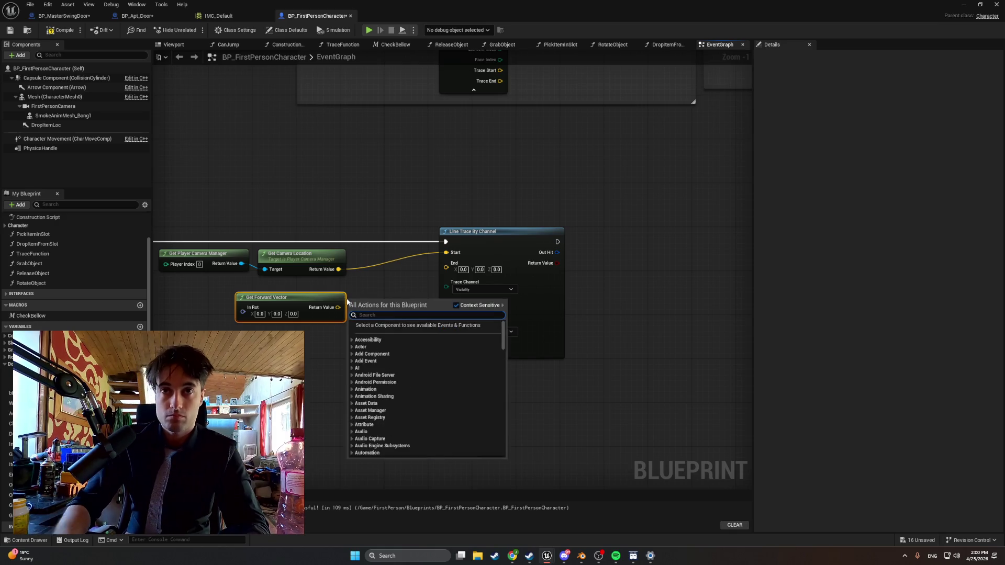
type("add")
key("Return")
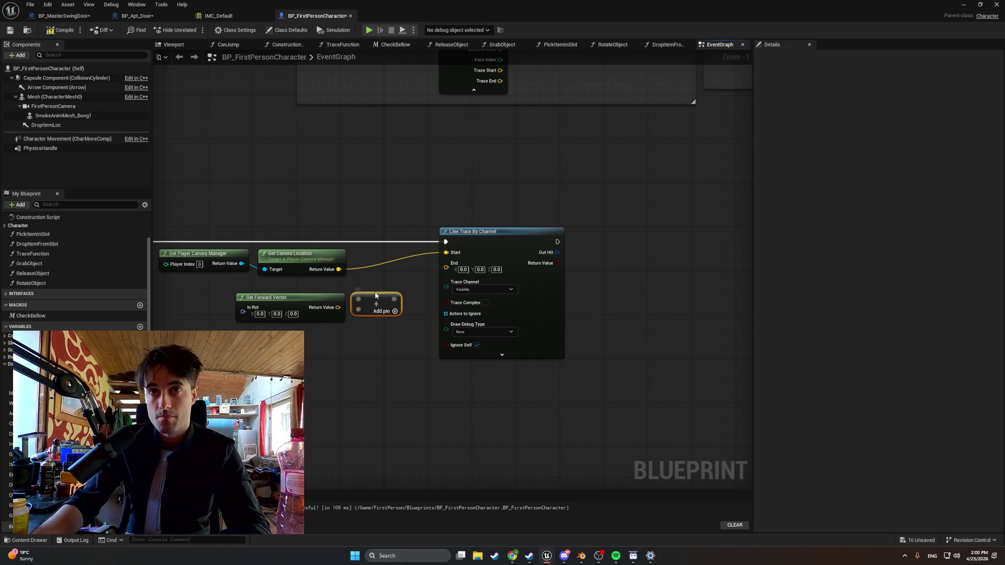
mouse_move(348, 301)
left_mouse_down()
mouse_move(360, 285)
mouse_move(369, 286)
mouse_move(364, 300)
mouse_move(355, 297)
mouse_move(397, 280)
mouse_move(399, 267)
left_mouse_up()
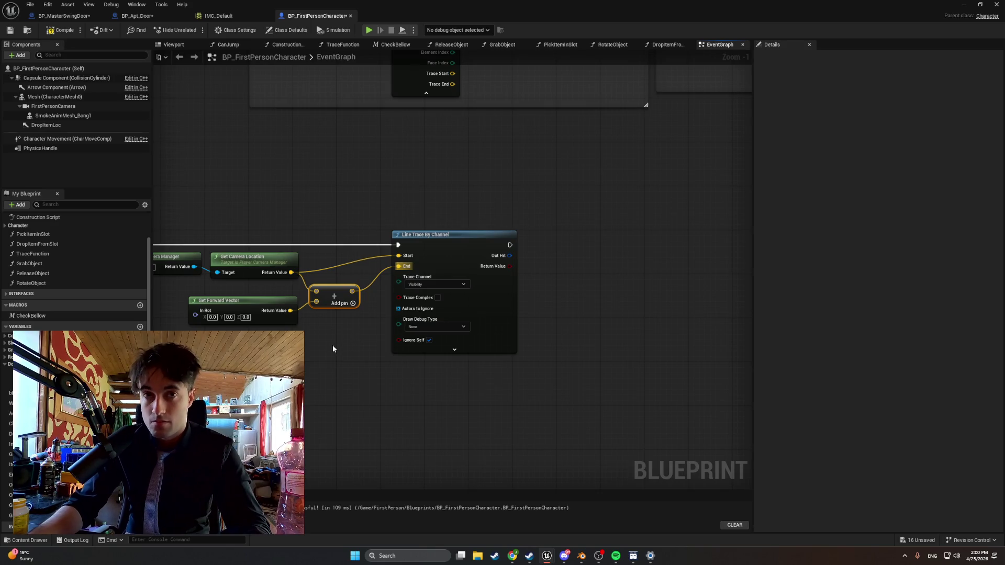
left_click_drag(322, 353, 343, 355)
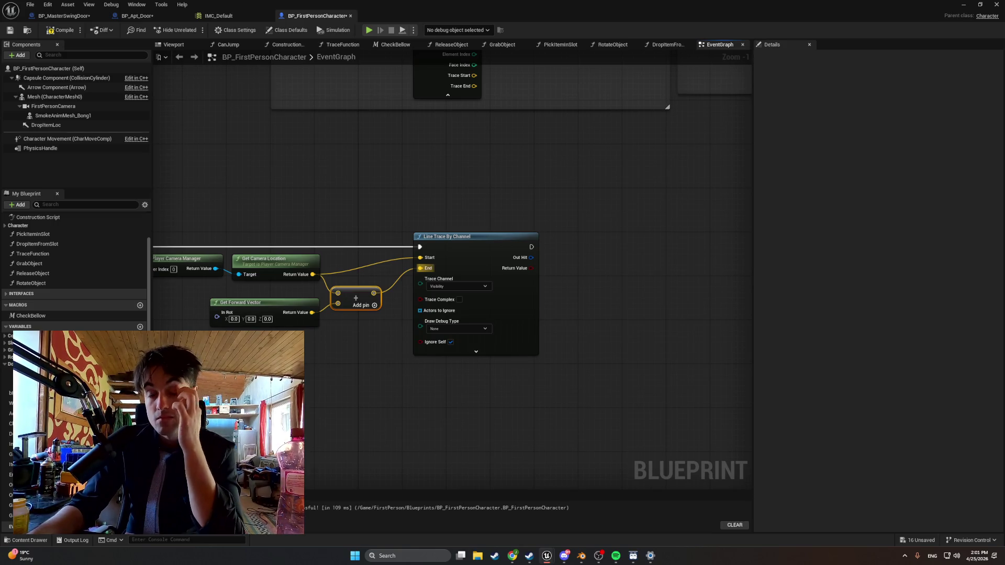
mouse_move(354, 423)
left_mouse_down()
mouse_move(359, 399)
mouse_move(392, 400)
left_mouse_up()
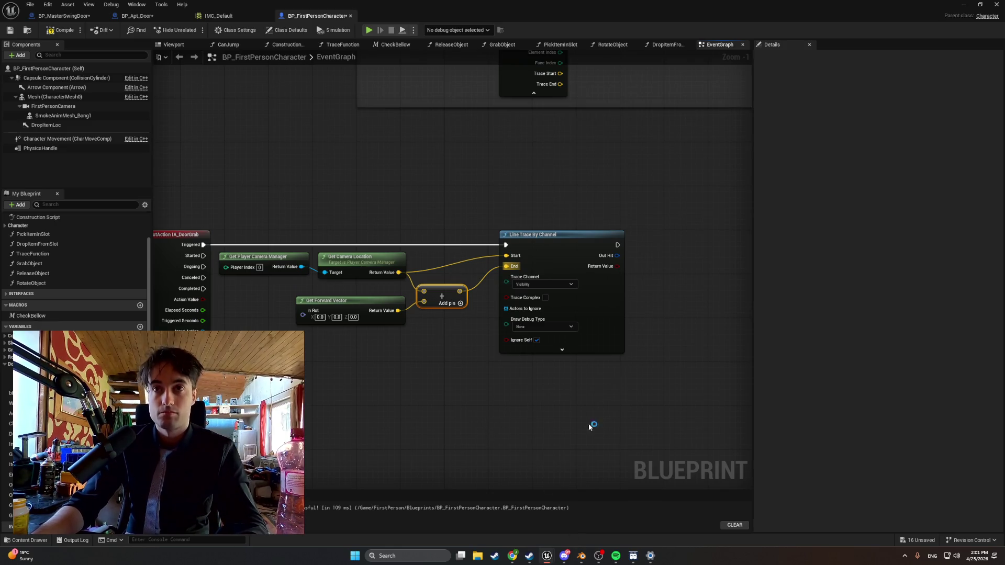
key("super+shift+s")
mouse_move(647, 422)
left_mouse_down()
mouse_move(276, 215)
mouse_move(150, 186)
left_mouse_up()
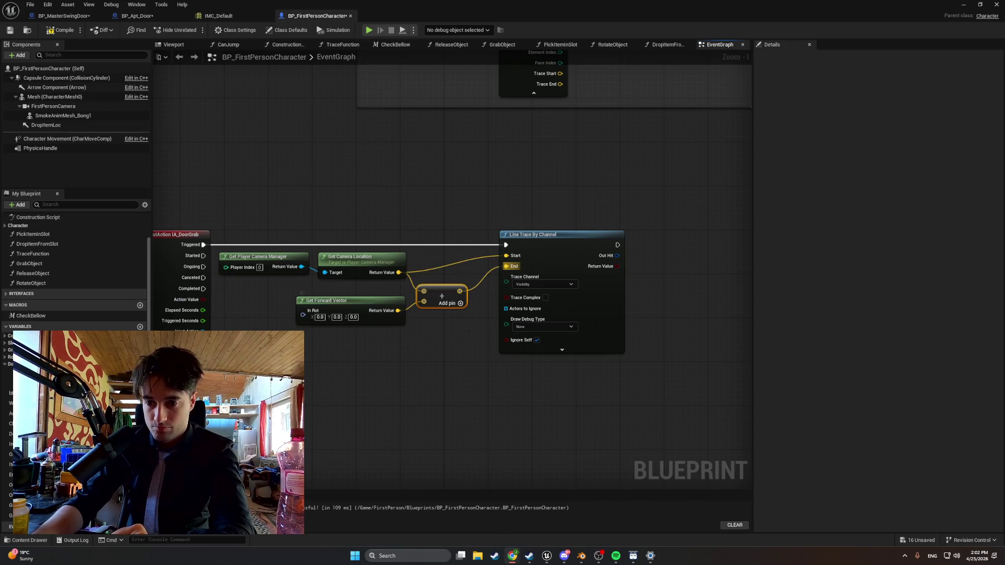
right_click(415, 393)
- Add a Multiply node under the Add node and wire Get Forward Vector into it
type("multiply")
key("Return")
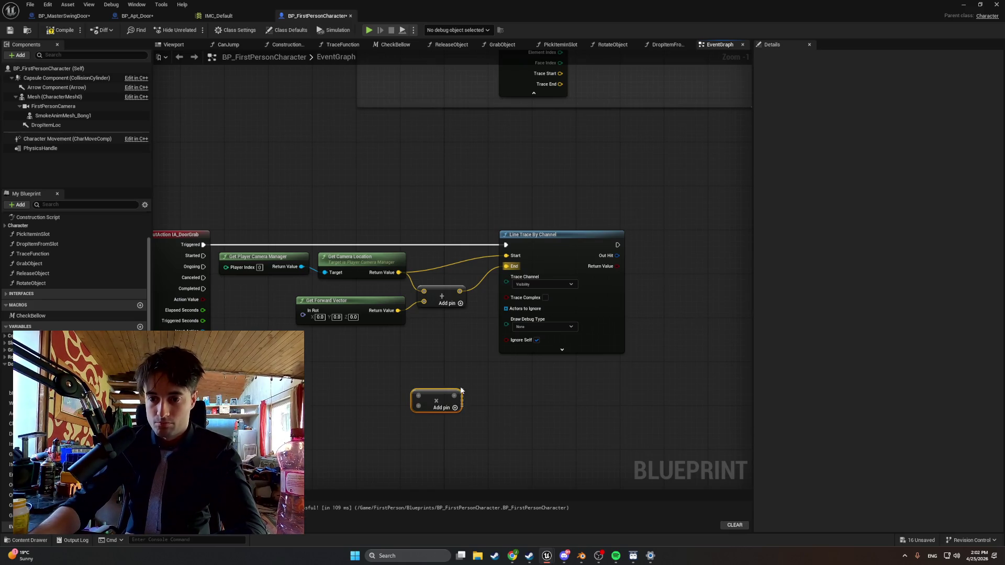
left_click(459, 384)
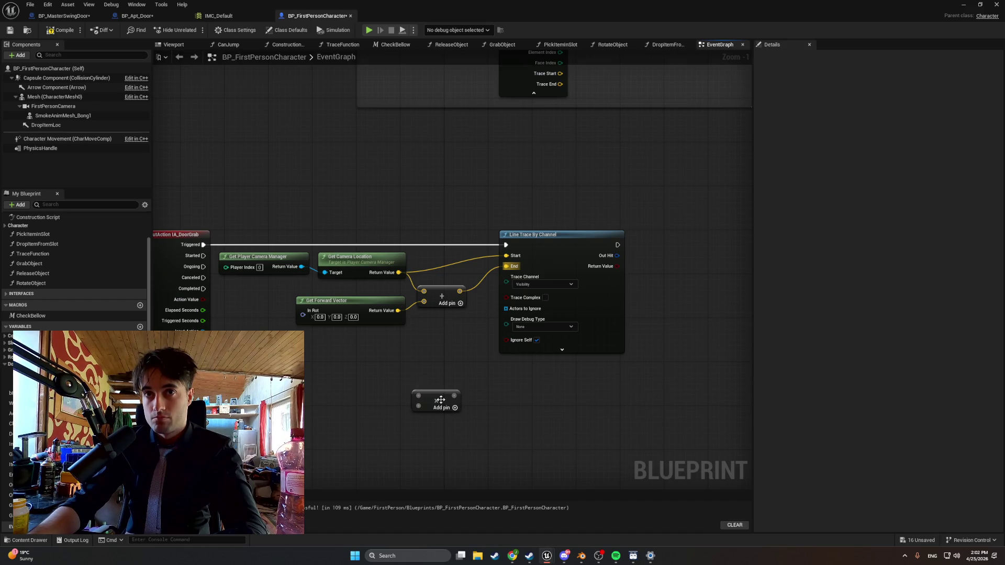
left_click_drag(444, 399, 437, 383)
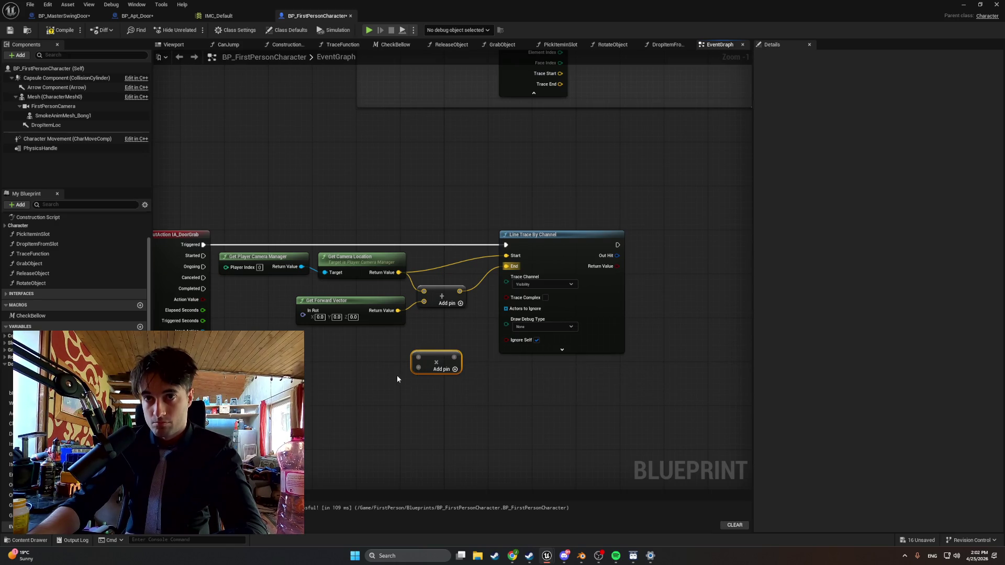
left_click_drag(398, 311, 416, 359)
left_click_drag(398, 311, 419, 359)
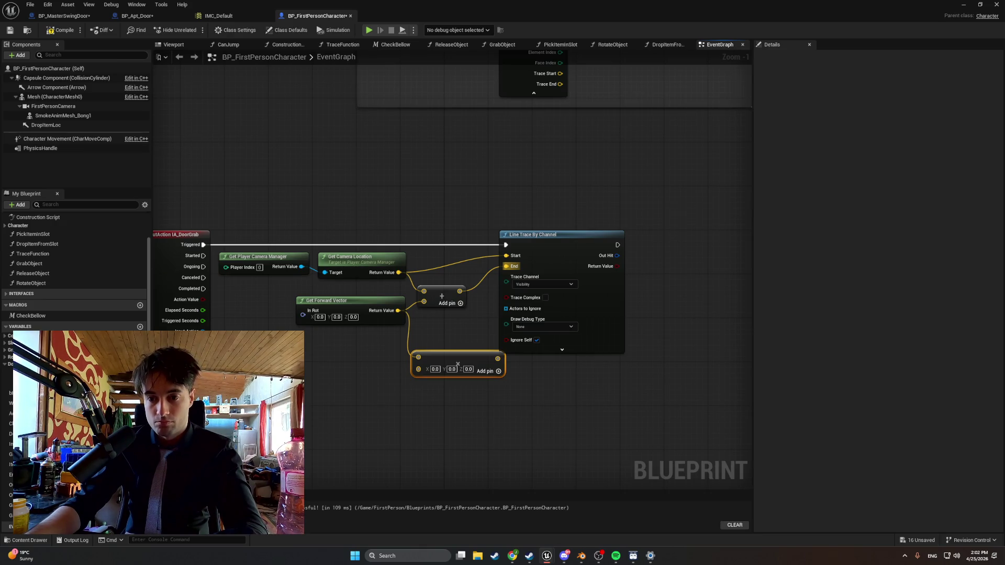
- Add a stray Get Float Variable node and delete it again
key("Delete")
right_click(340, 412)
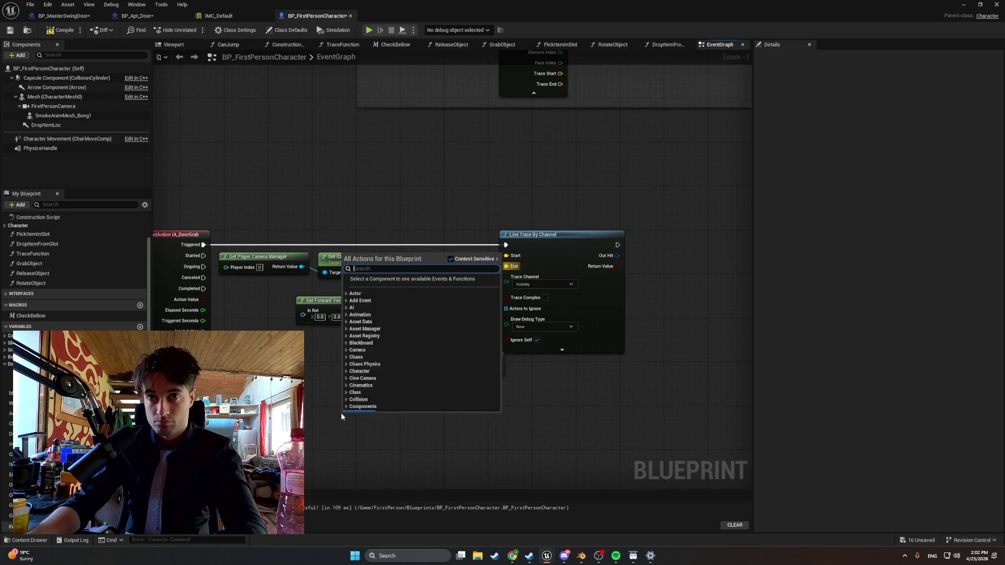
type("float")
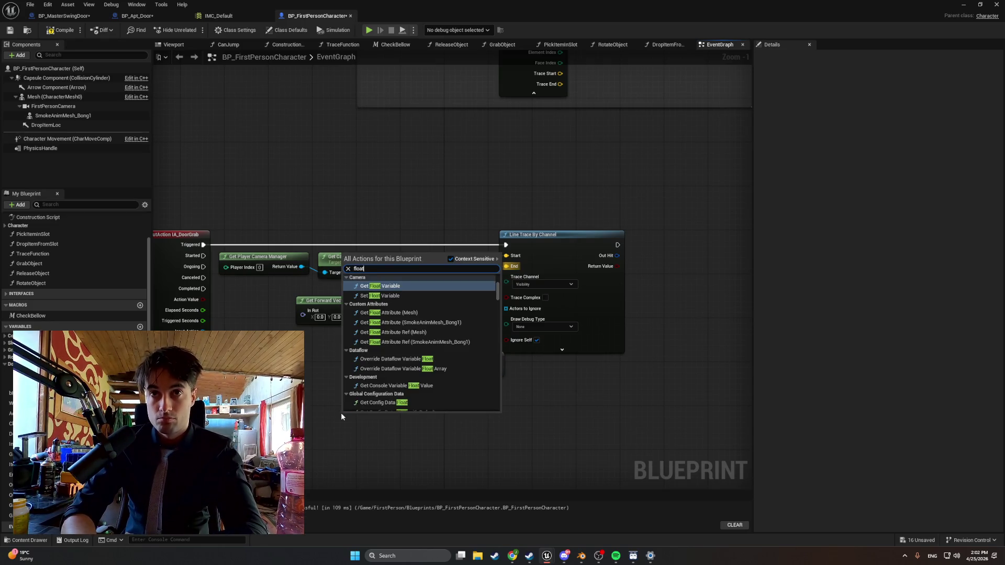
key("Return")
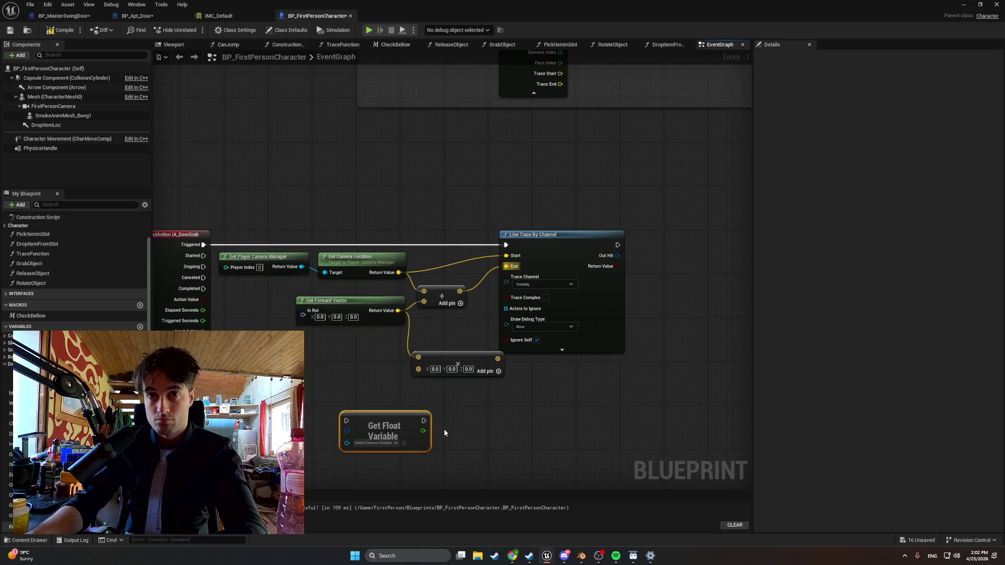
key("Delete")
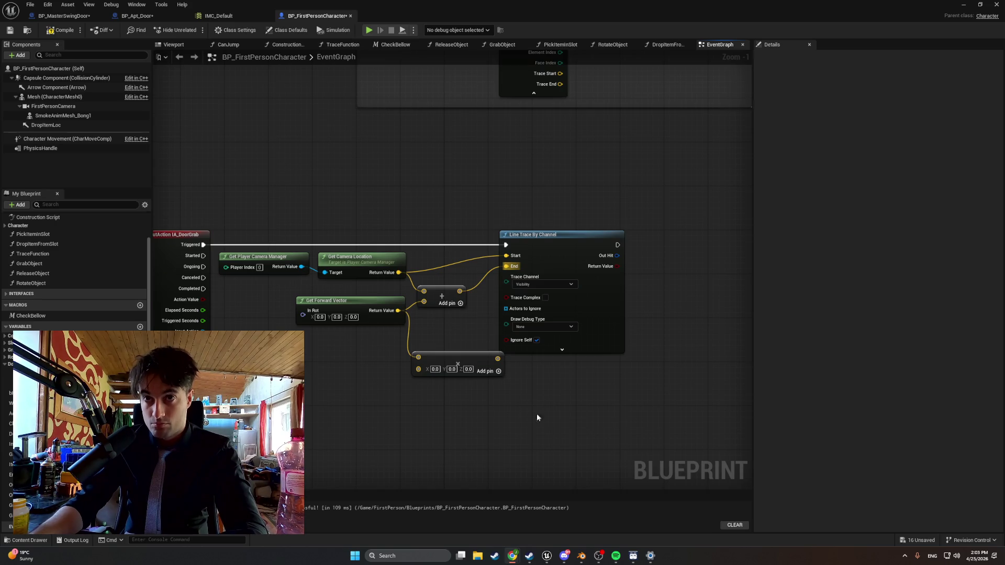
- Convert the multiply input to a single-precision float, set it to 300.0, and recompile
left_click(495, 371)
key("ctrl+z")
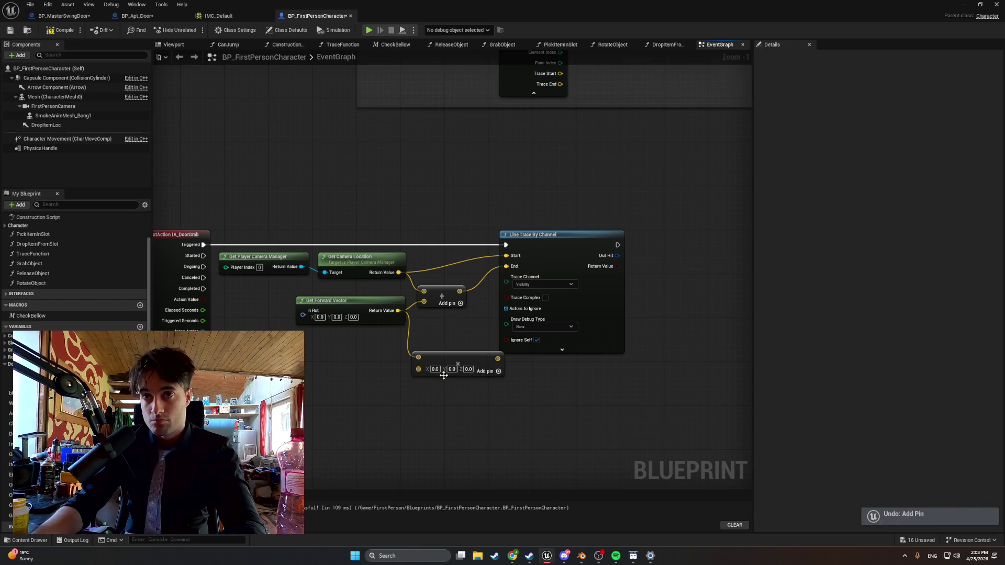
right_click(427, 372)
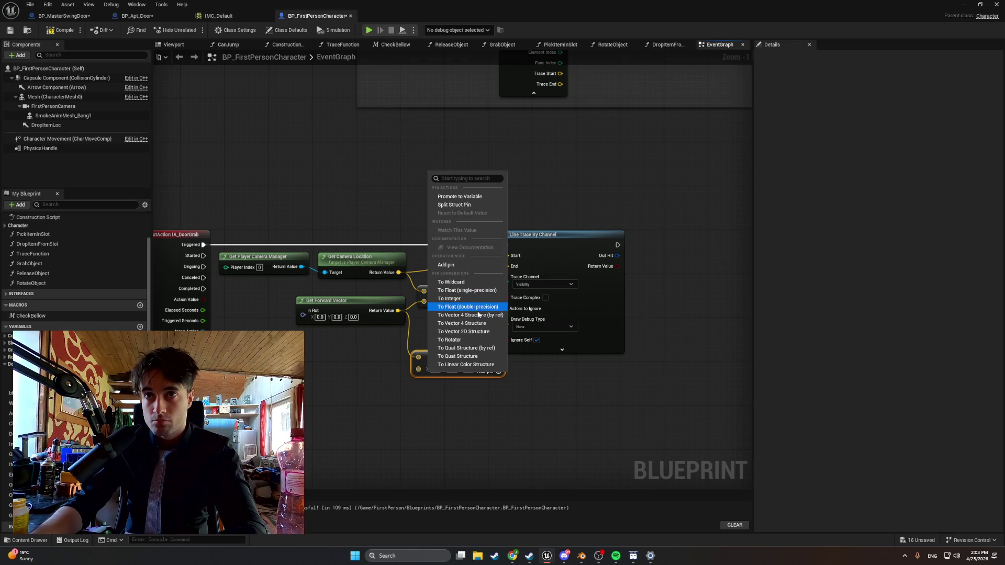
left_click(475, 290)
left_click(429, 368)
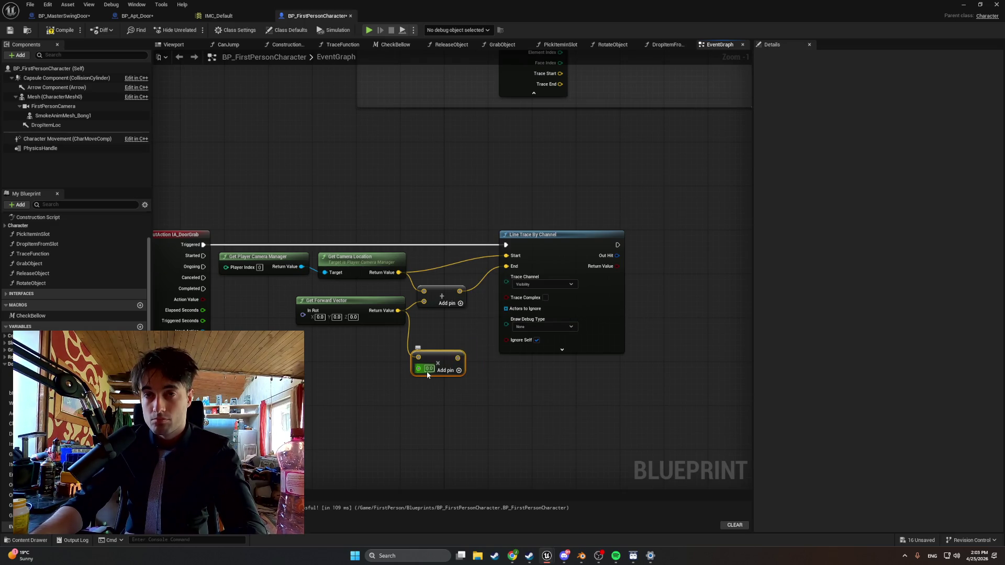
type("3000")
key("Return")
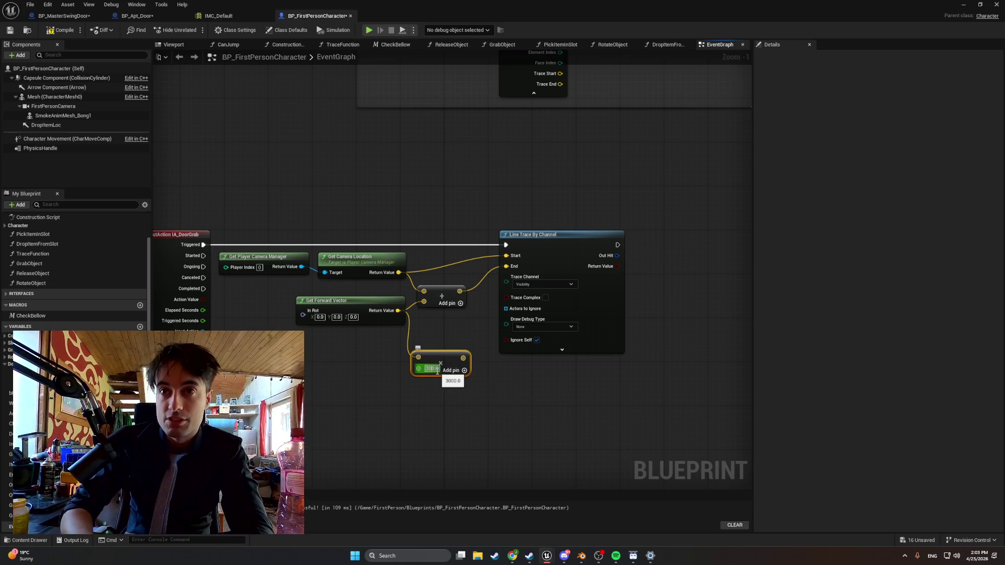
type("300")
left_click(565, 421)
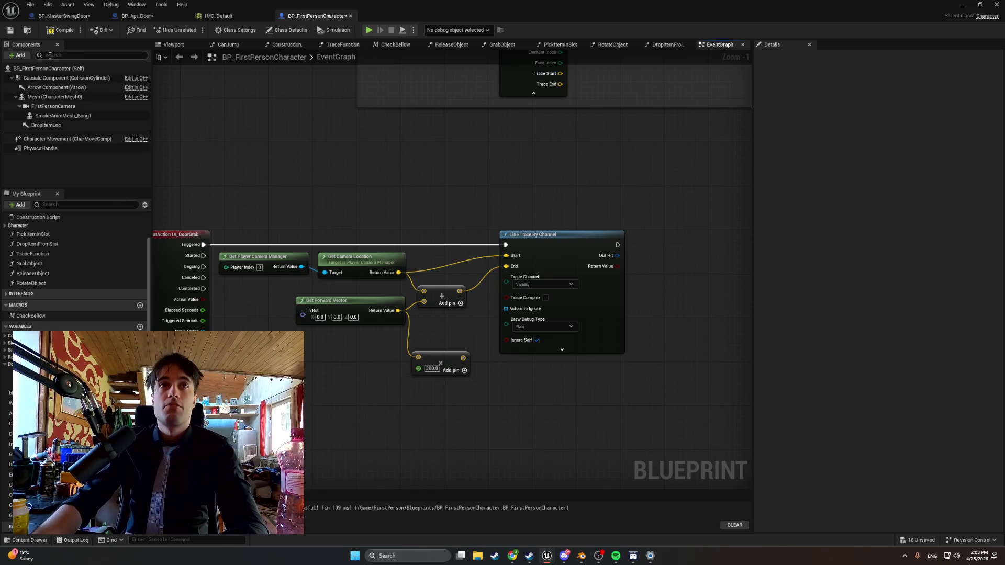
left_click(62, 30)
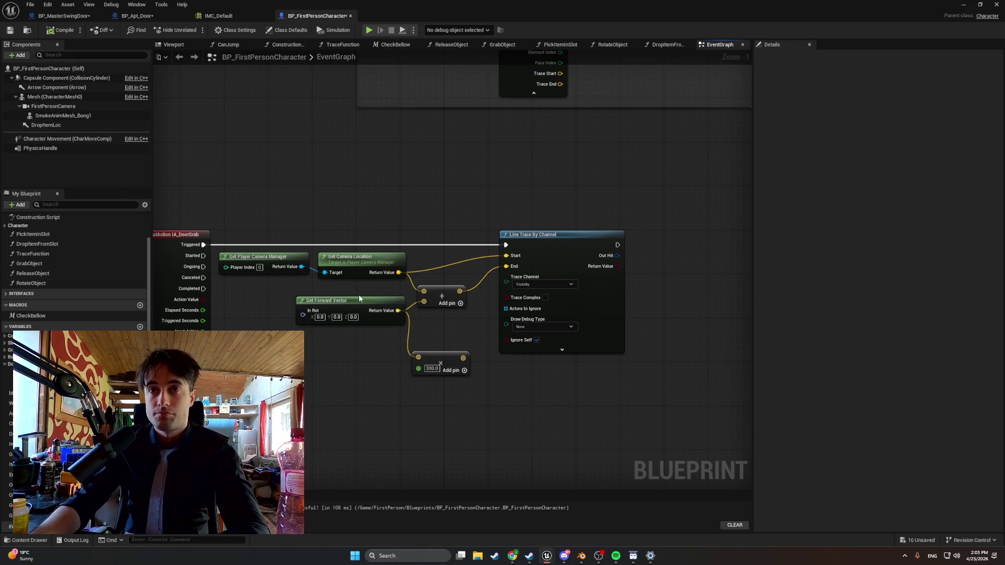
- Rewire Get Forward Vector through the 300.0 multiply node into the Add node
left_click(424, 302, "alt")
left_click_drag(335, 301, 274, 306)
mouse_move(431, 359)
left_mouse_down()
mouse_move(376, 315)
mouse_move(425, 304)
mouse_move(233, 299)
left_mouse_up()
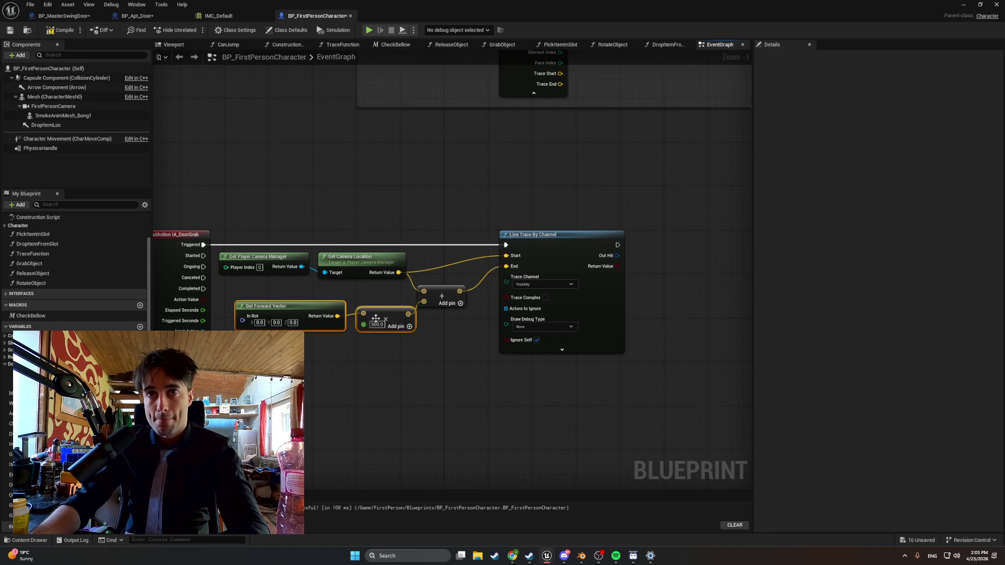
left_click_drag(386, 316, 375, 316)
left_click(430, 344)
left_click_drag(442, 295, 447, 290)
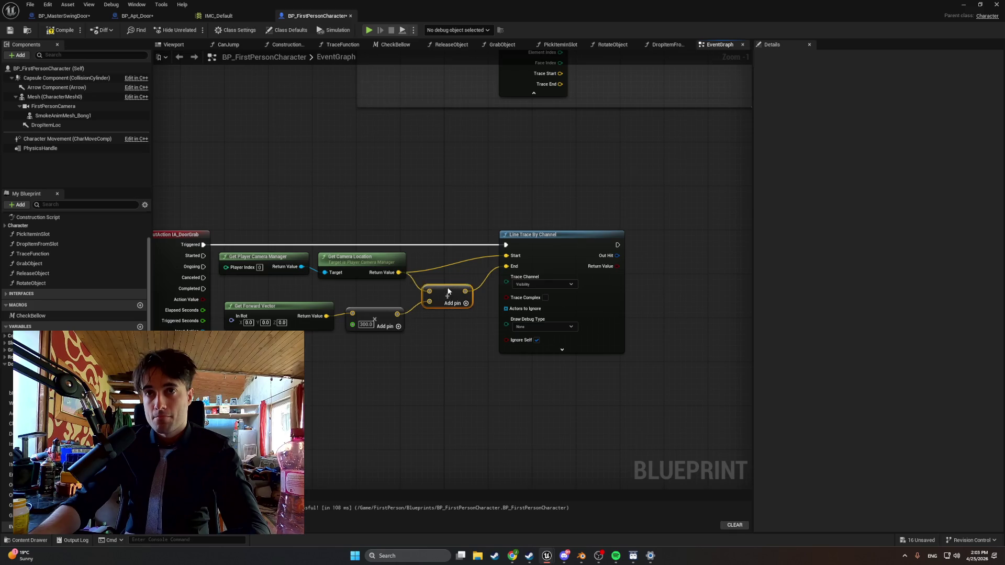
left_click(476, 369)
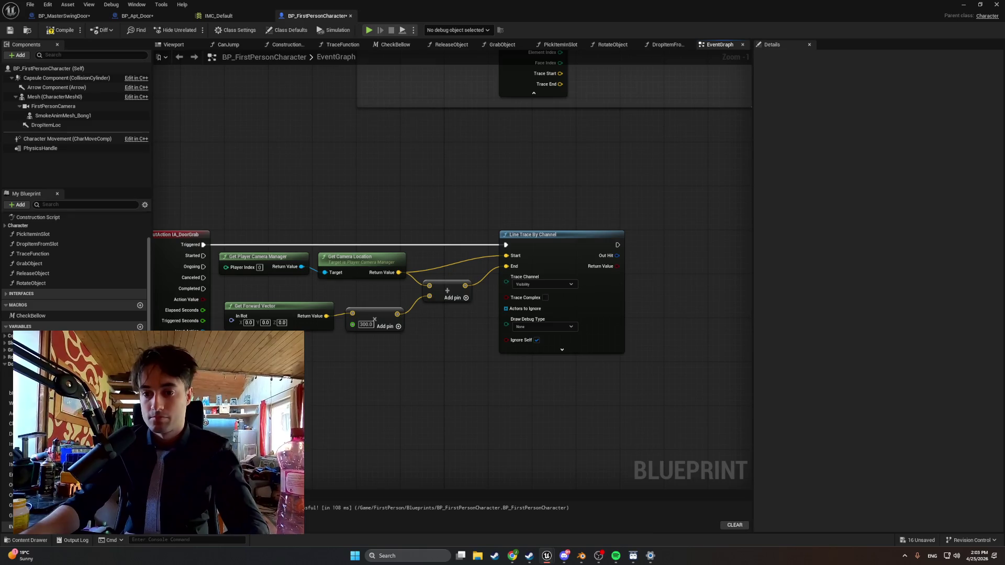
- Frame the whole trace setup and capture it as a screen snip
left_click_drag(389, 412, 478, 403)
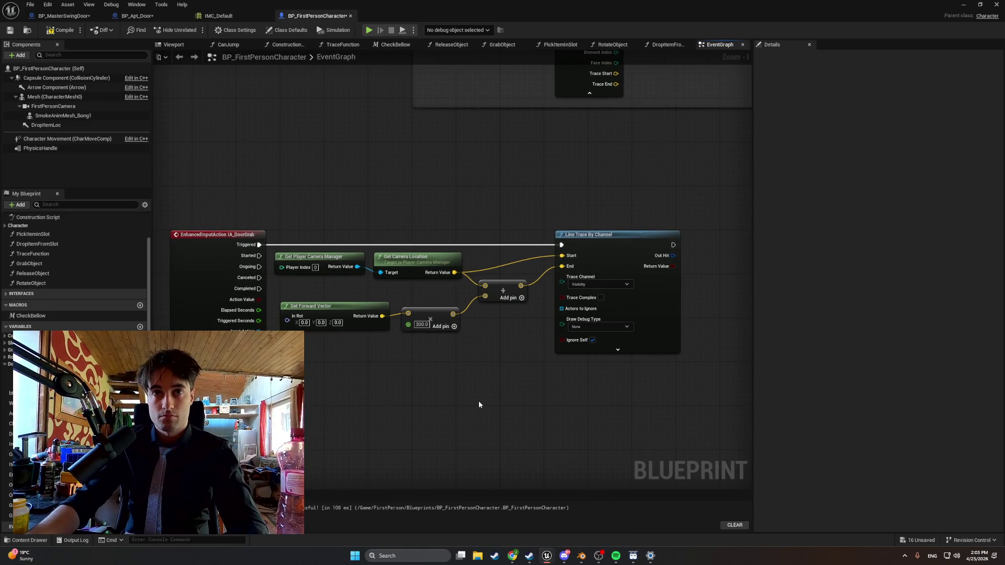
key("super+shift+s")
left_click_drag(139, 203, 765, 431)
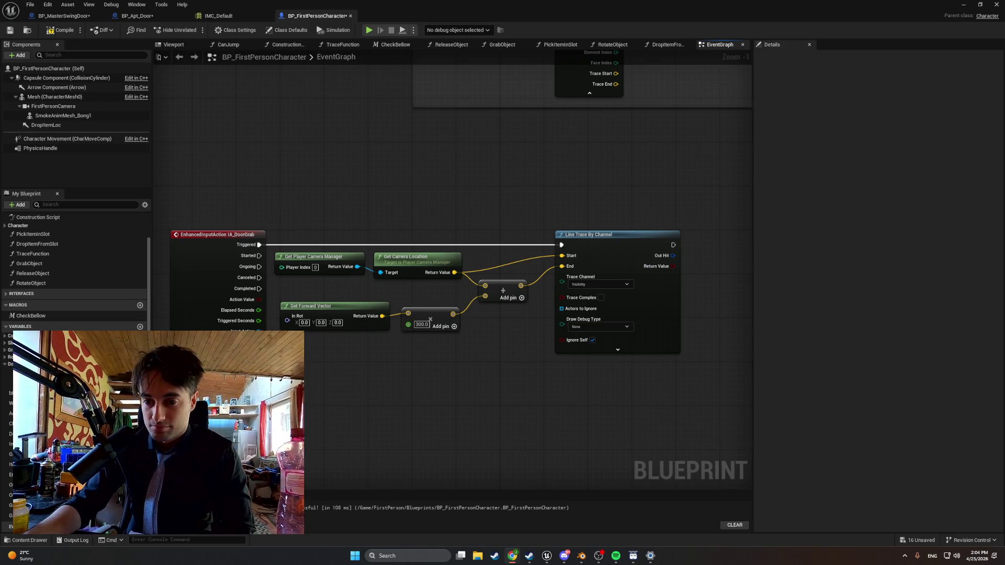
- Add a Get Control Rotation node and rearrange the nodes to fit it beside Get Forward Vector
right_click(426, 445)
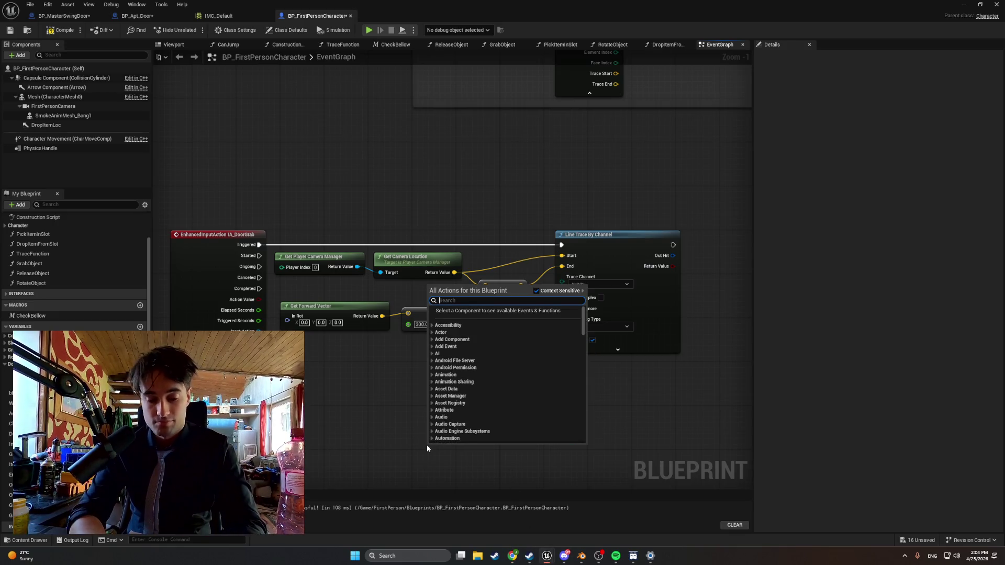
type("get control rota")
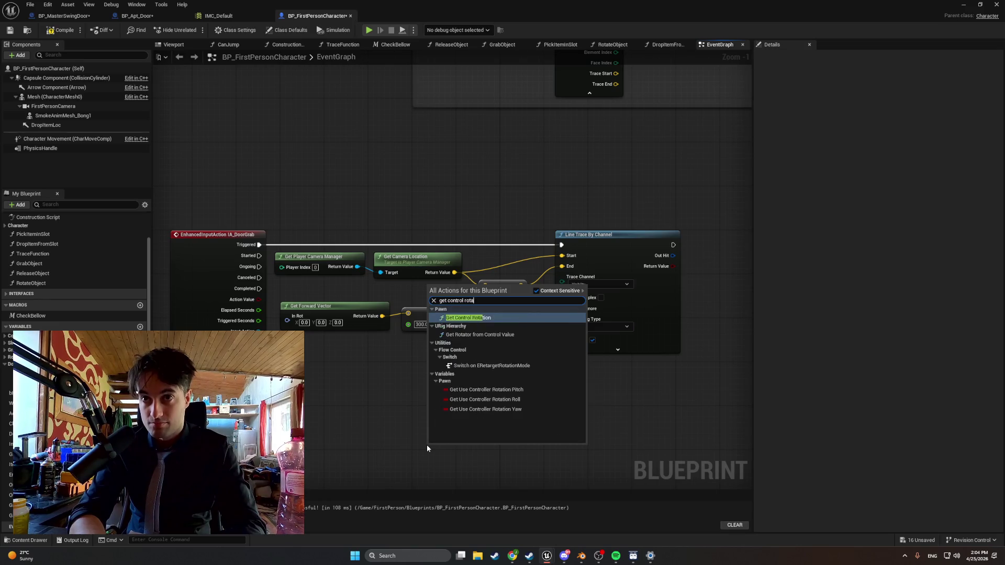
key("Return")
mouse_move(465, 451)
left_mouse_down()
mouse_move(413, 422)
mouse_move(306, 398)
mouse_move(263, 319)
mouse_move(367, 302)
mouse_move(429, 312)
left_mouse_up()
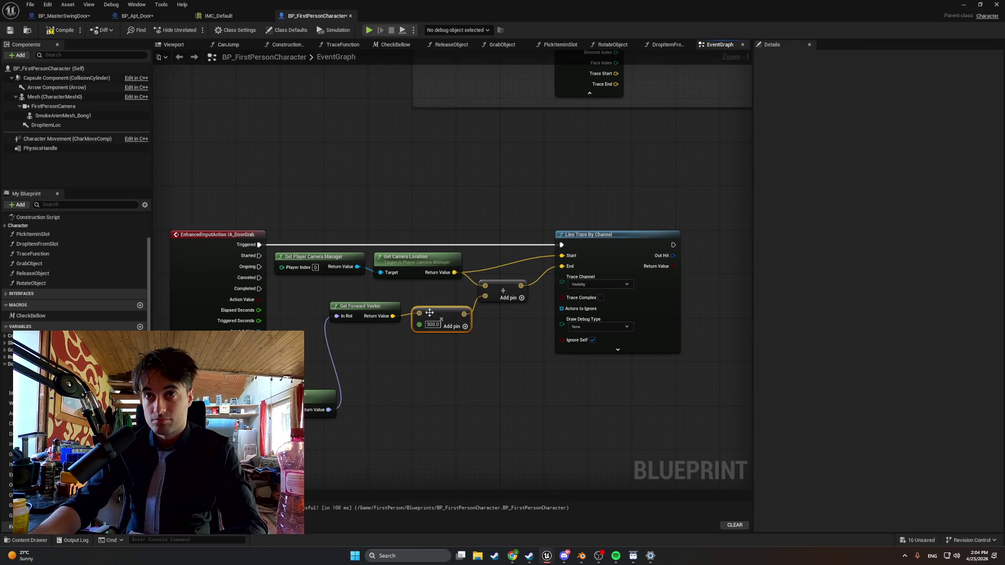
left_click_drag(361, 306, 367, 306)
left_click_drag(690, 398, 476, 172)
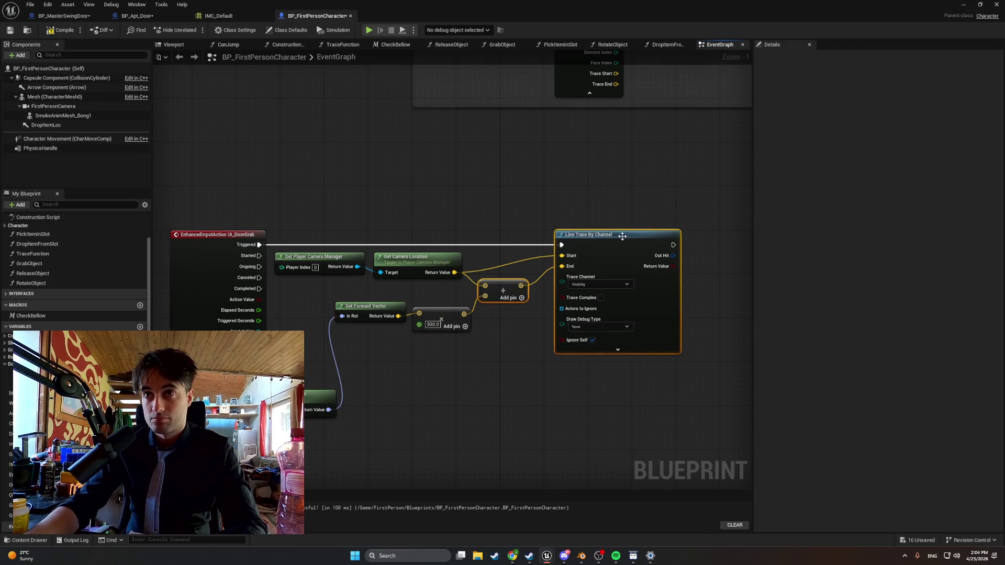
left_click_drag(621, 236, 681, 236)
left_click_drag(430, 310, 485, 309)
left_click_drag(388, 310, 437, 310)
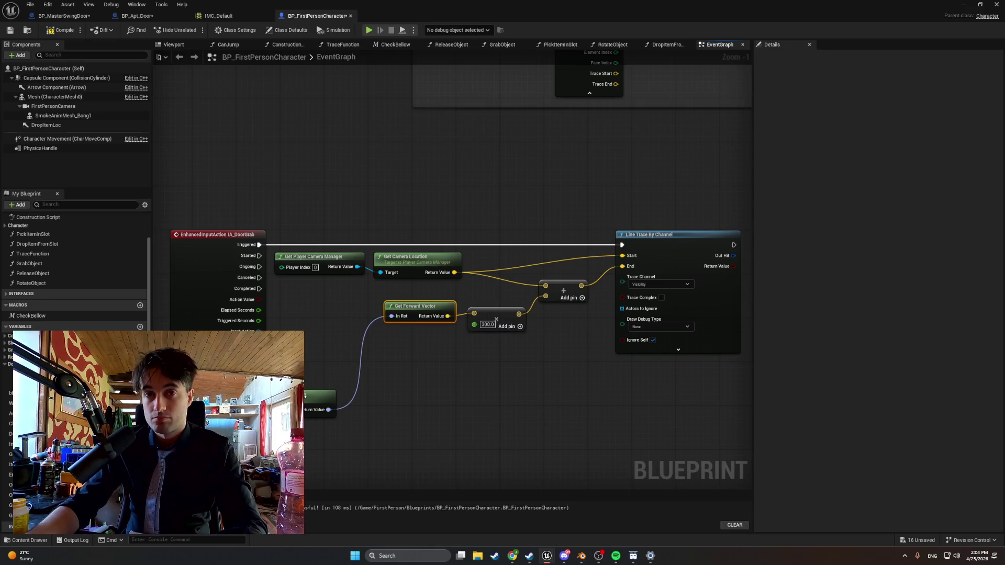
left_click_drag(302, 399, 330, 306)
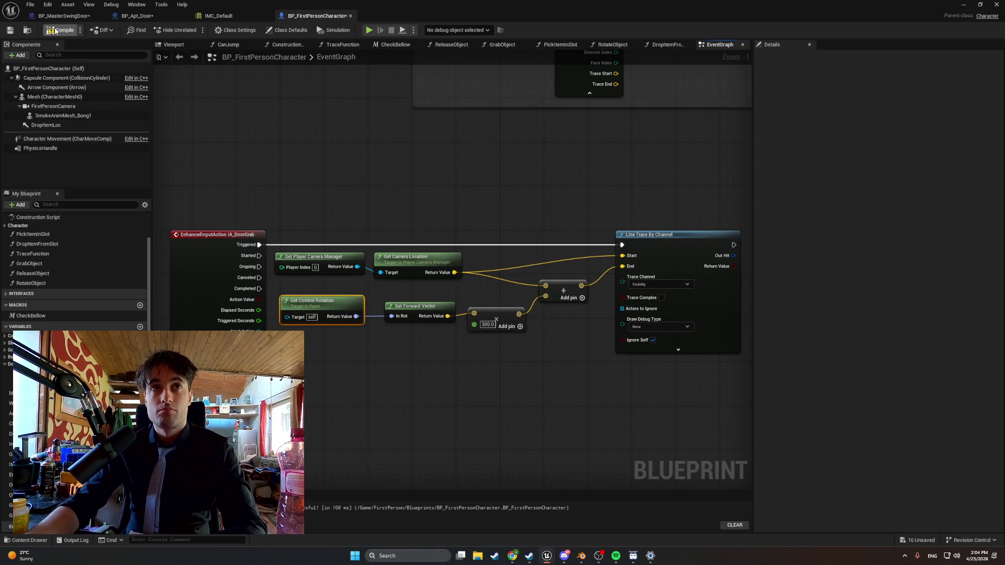
- Add Get Player Character as the Get Control Rotation target
left_click_drag(358, 147, 187, 161)
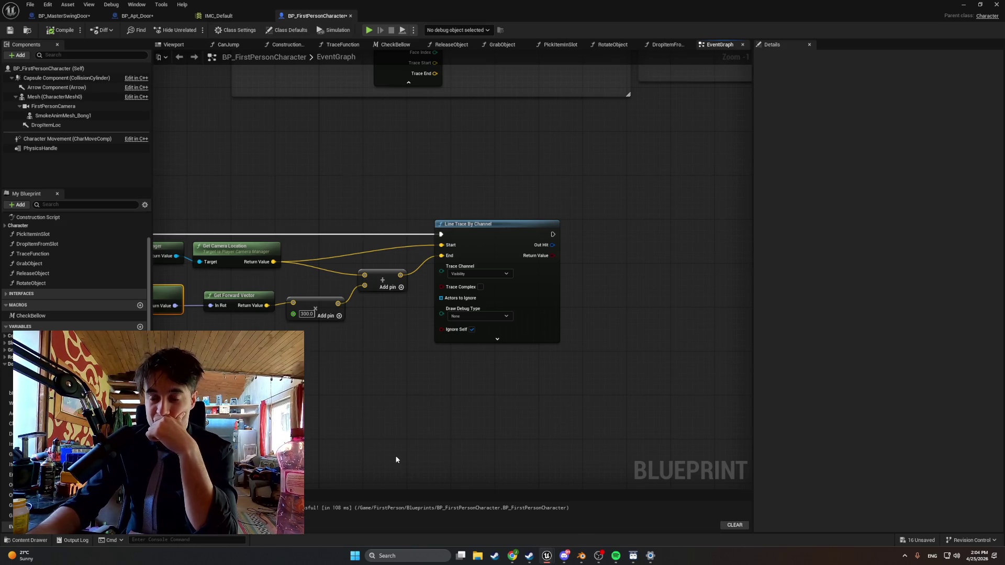
mouse_move(398, 460)
left_mouse_down()
mouse_move(511, 449)
mouse_move(585, 469)
left_mouse_up()
left_click_drag(295, 313, 279, 387)
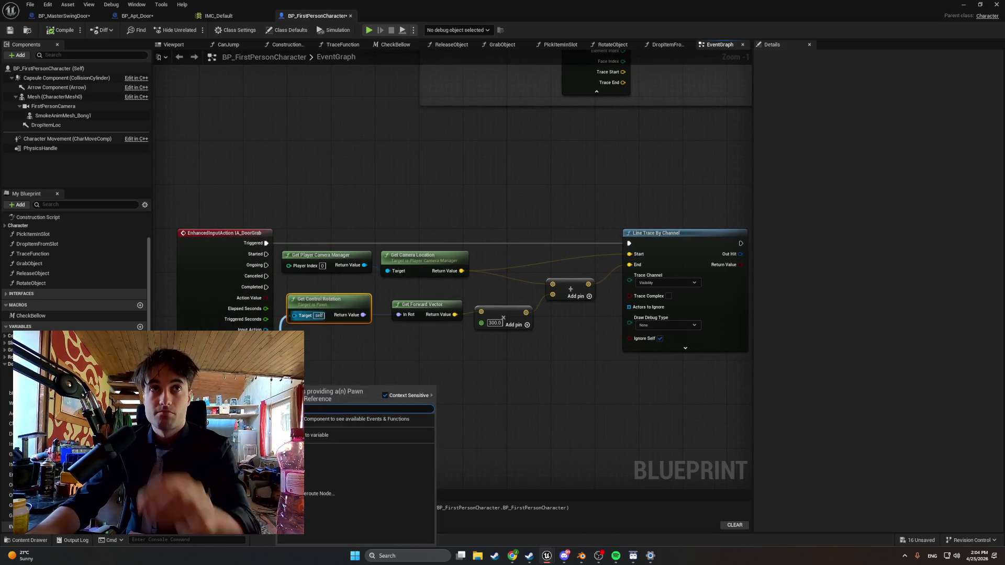
type("pl")
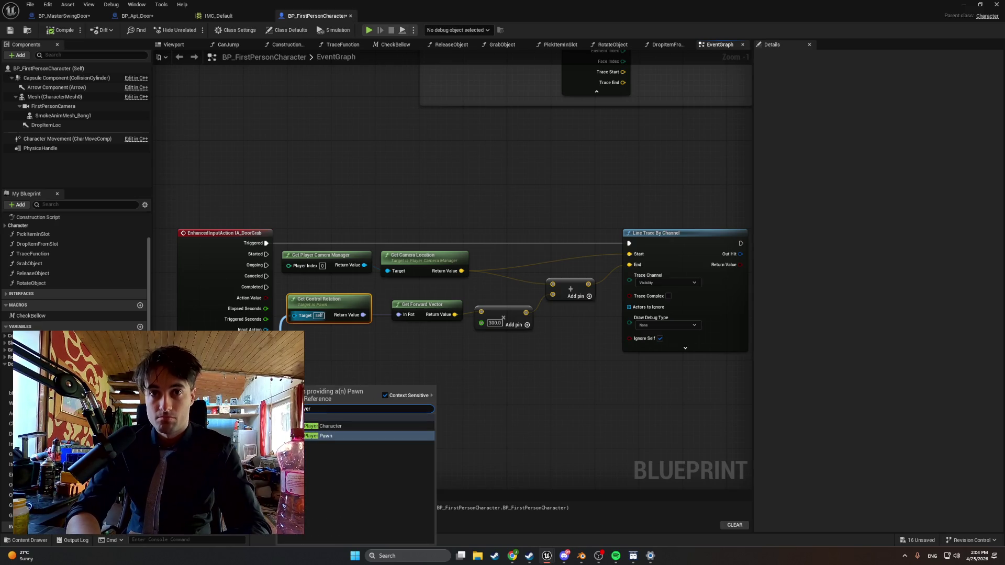
key("Up")
key("Return")
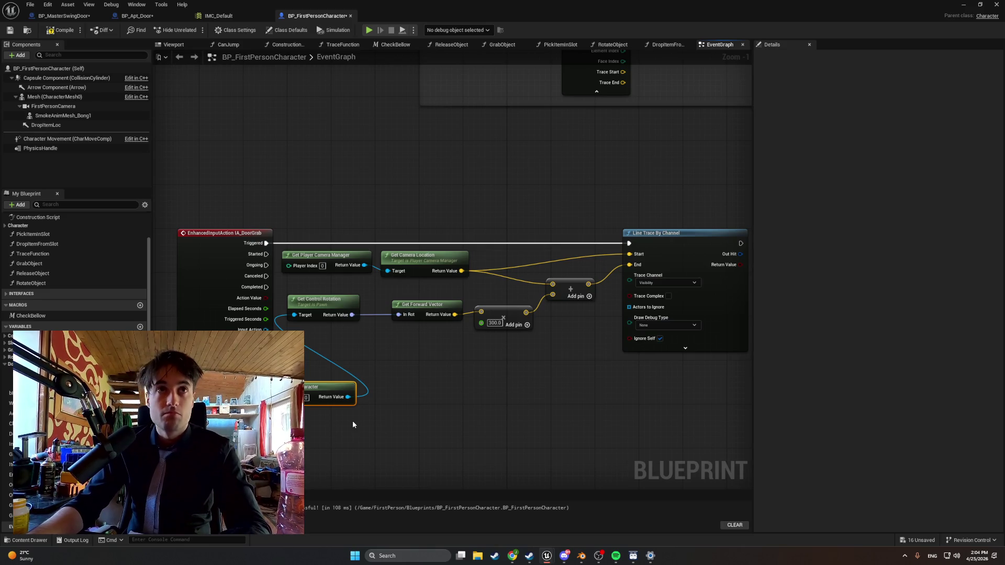
scroll(382, 384, "down", 2)
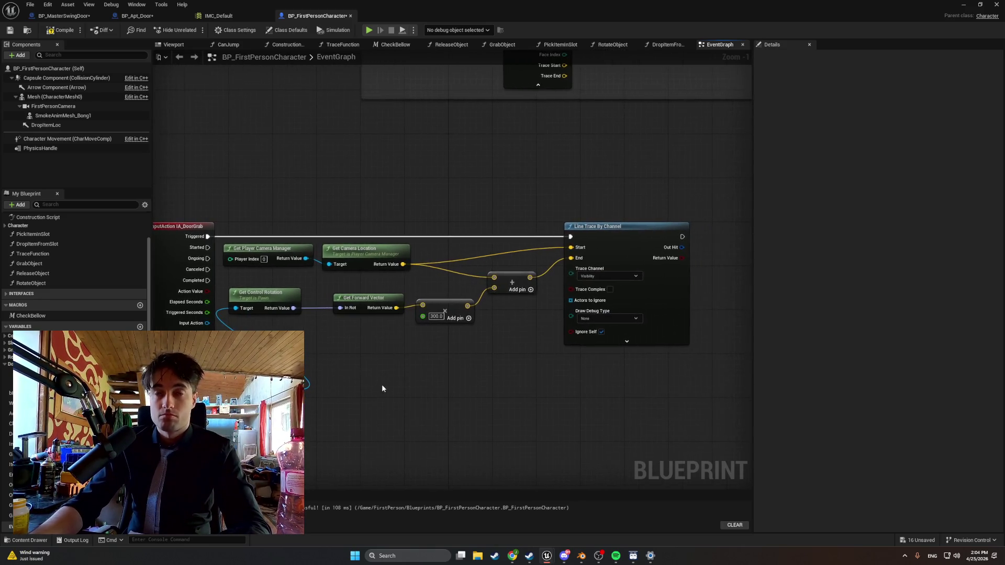
left_click(306, 316)
left_click_drag(306, 316, 319, 316)
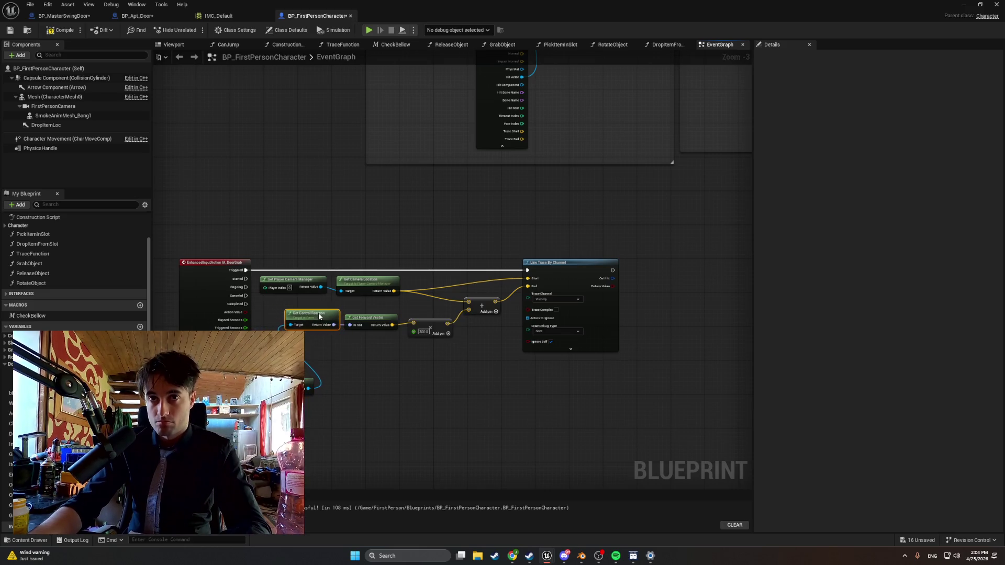
left_click_drag(689, 411, 450, 231)
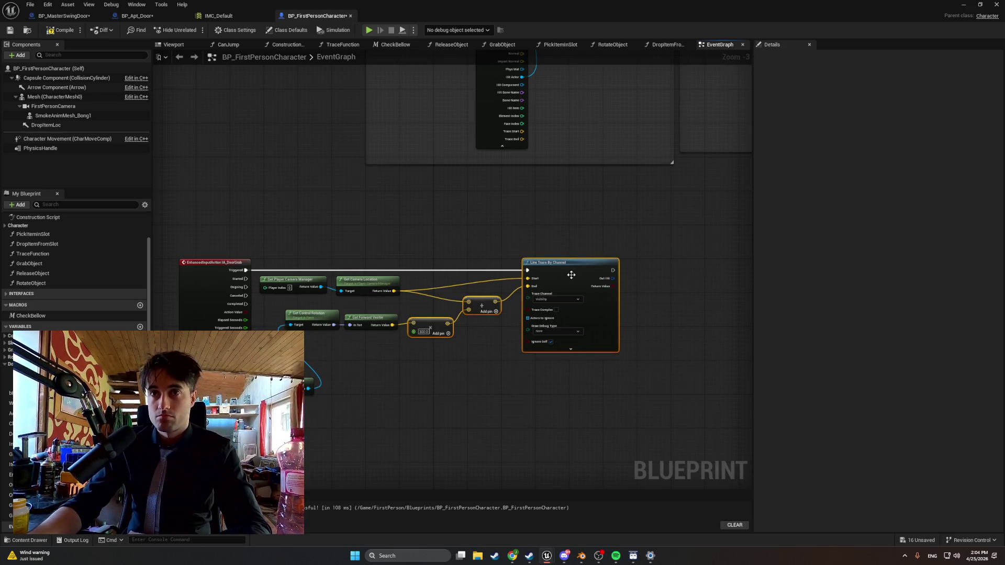
mouse_move(512, 332)
left_mouse_down()
mouse_move(444, 359)
mouse_move(295, 310)
mouse_move(335, 341)
mouse_move(313, 318)
left_mouse_up()
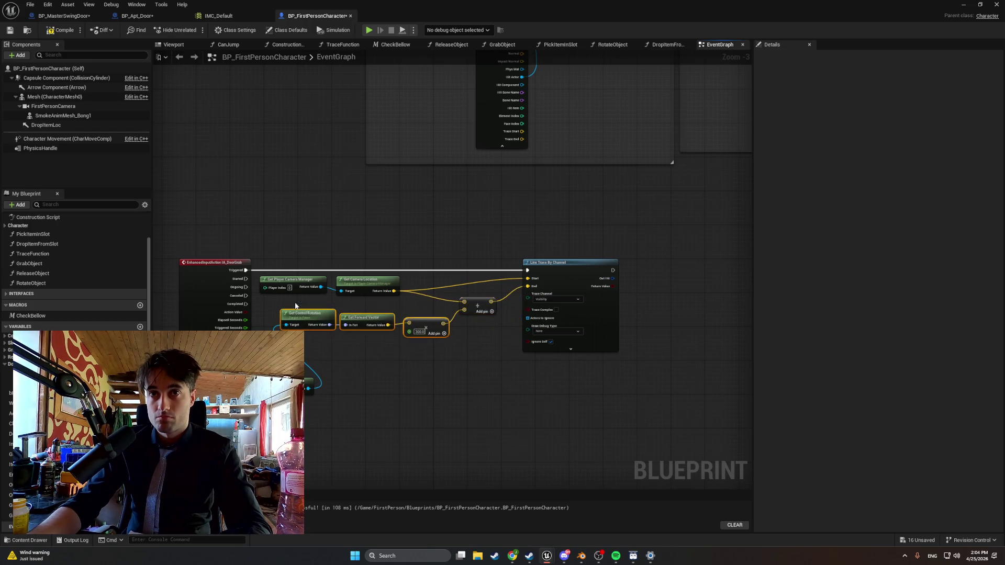
mouse_move(370, 333)
left_mouse_down()
mouse_move(372, 352)
mouse_move(411, 343)
left_mouse_up()
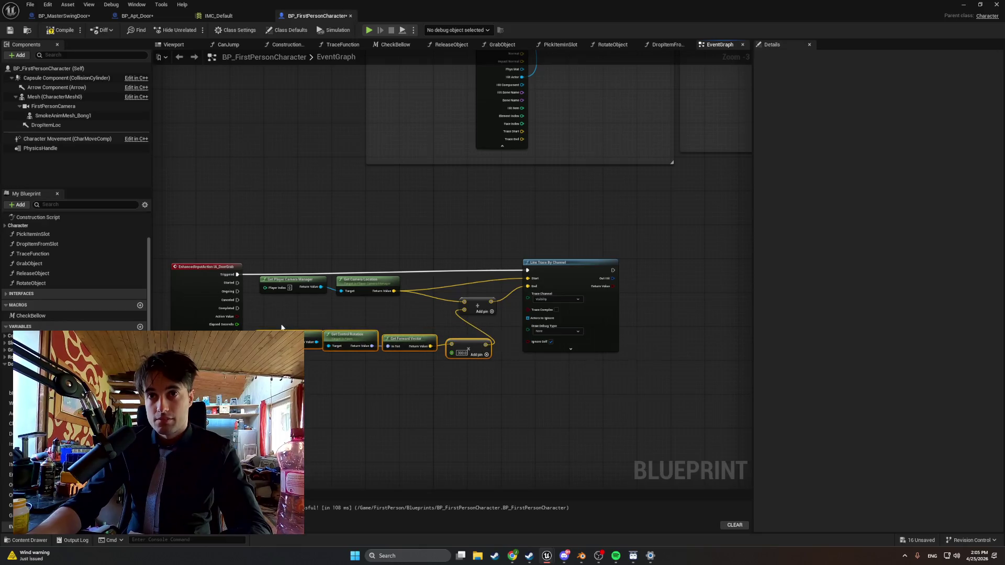
left_click_drag(282, 327, 272, 315)
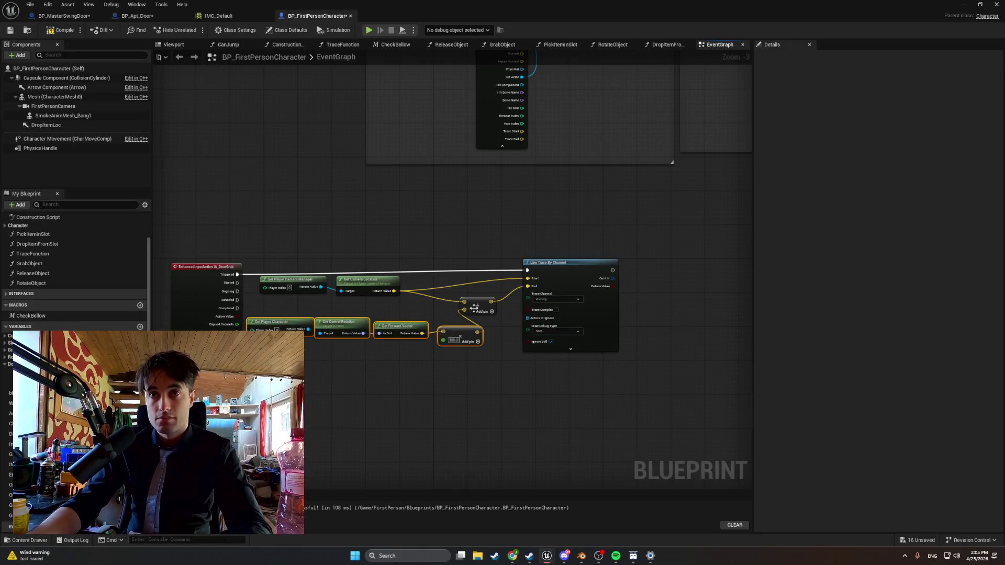
left_click_drag(474, 309, 497, 300)
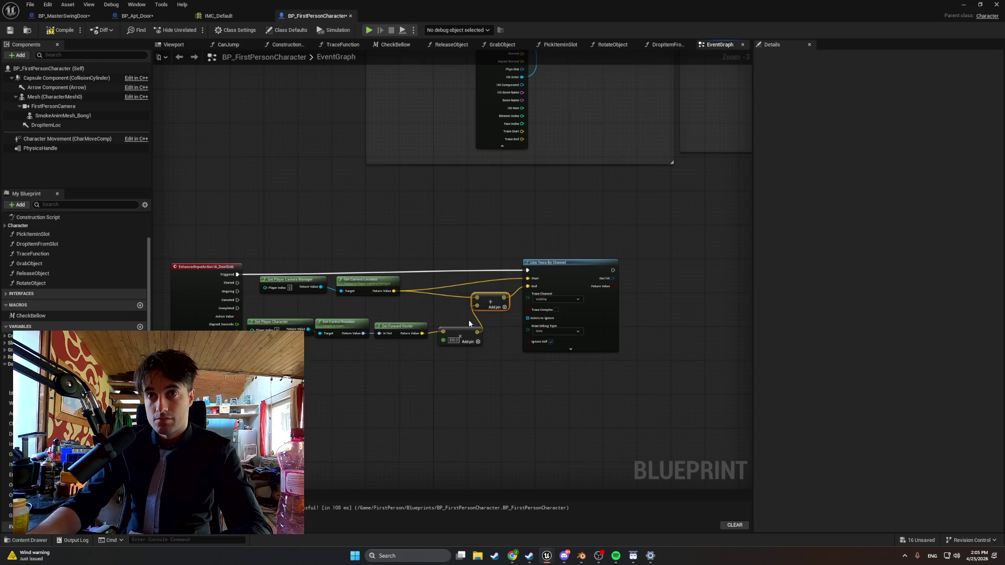
left_click_drag(461, 334, 457, 334)
mouse_move(636, 383)
left_mouse_down()
mouse_move(611, 329)
mouse_move(499, 251)
mouse_move(561, 263)
left_mouse_up()
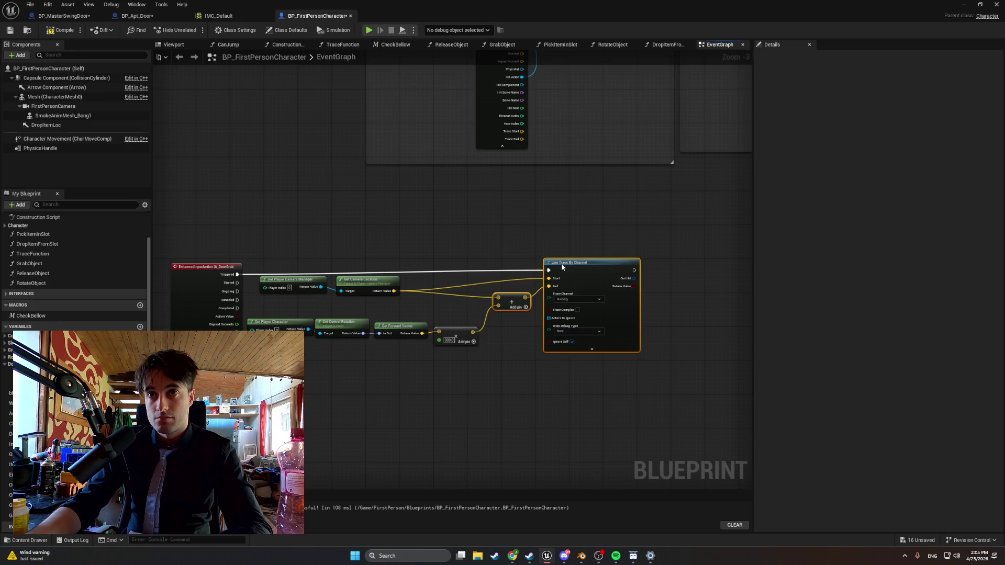
left_click_drag(485, 384, 245, 317)
mouse_move(332, 319)
left_mouse_down()
mouse_move(344, 308)
mouse_move(304, 317)
left_mouse_up()
left_click(309, 317)
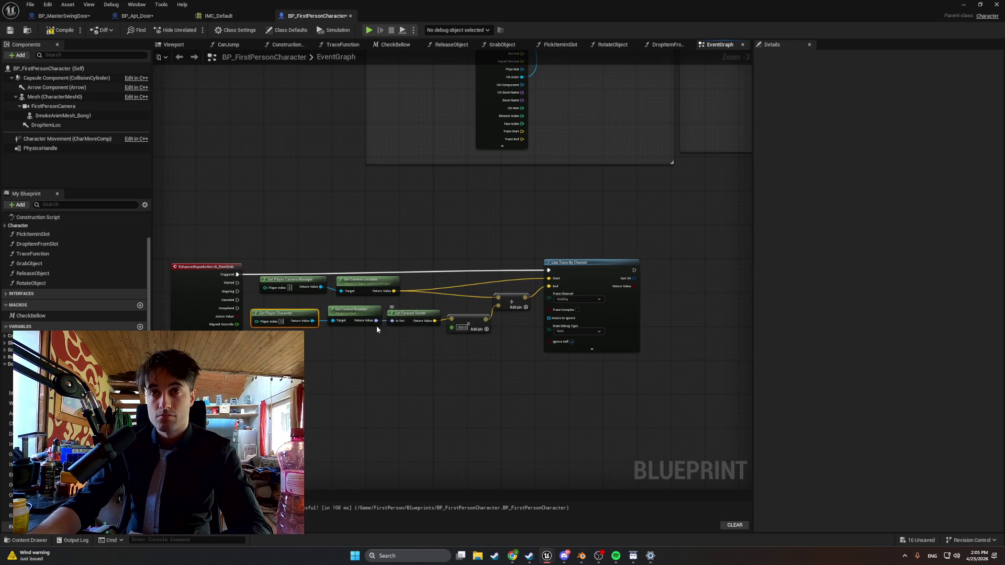
scroll(375, 326, "up", 2)
left_click(58, 30)
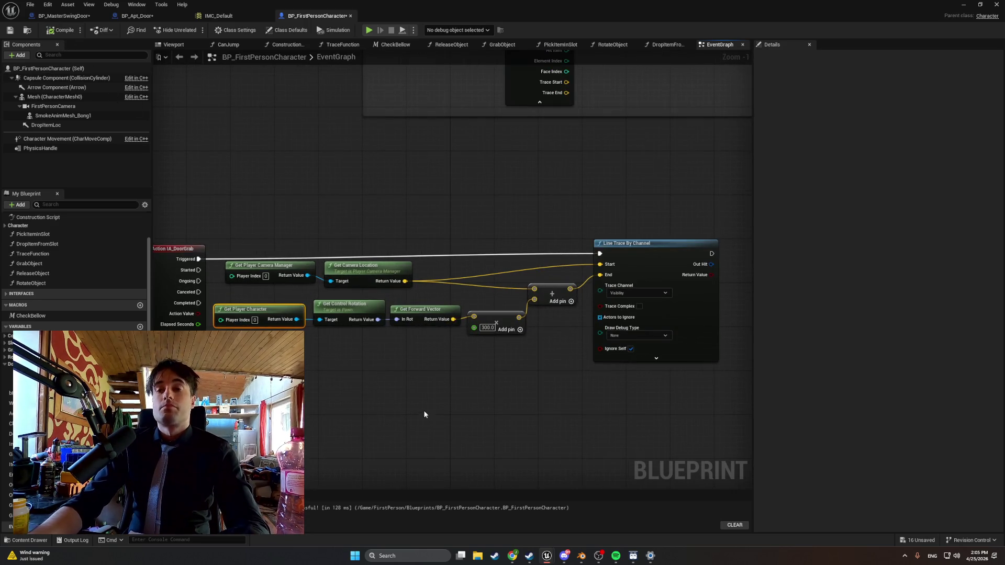
scroll(417, 377, "down", 1)
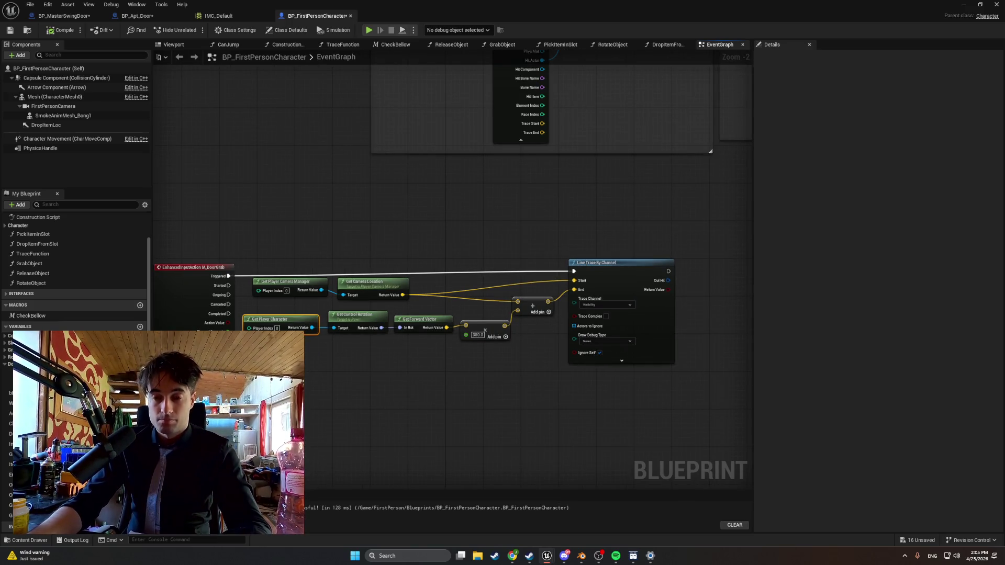
key("shift+super+s")
mouse_move(708, 419)
left_mouse_down()
mouse_move(188, 199)
mouse_move(164, 203)
left_mouse_up()
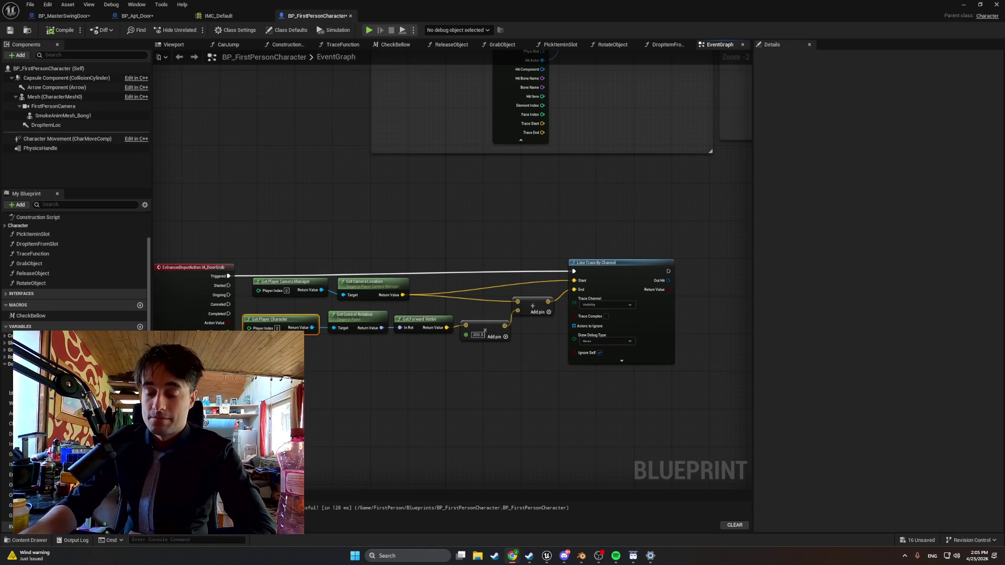
left_click_drag(615, 406, 409, 390)
scroll(467, 279, "up", 2)
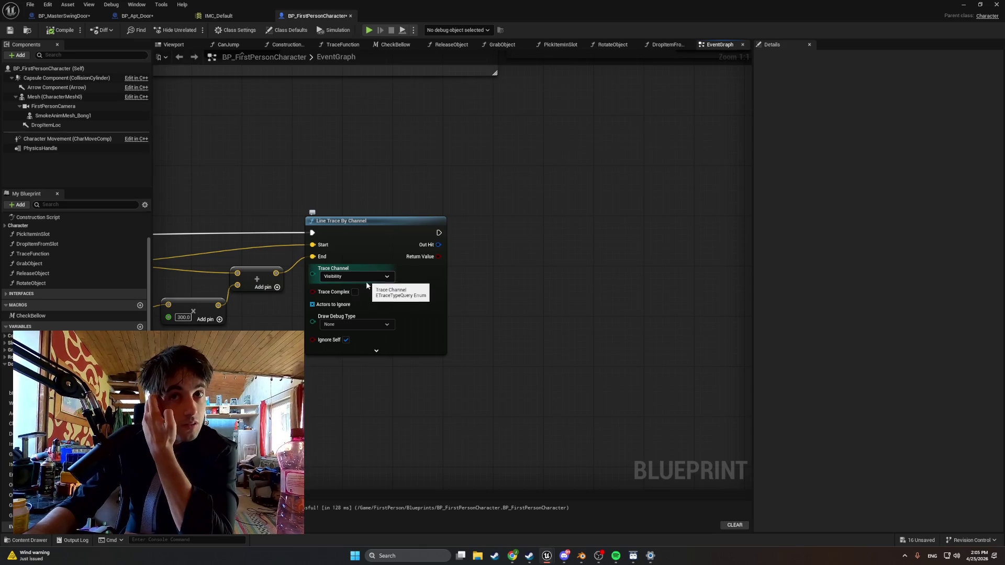
- Set the Line Trace By Channel's Draw Debug Type to For Duration
left_click(365, 354)
left_click(372, 390)
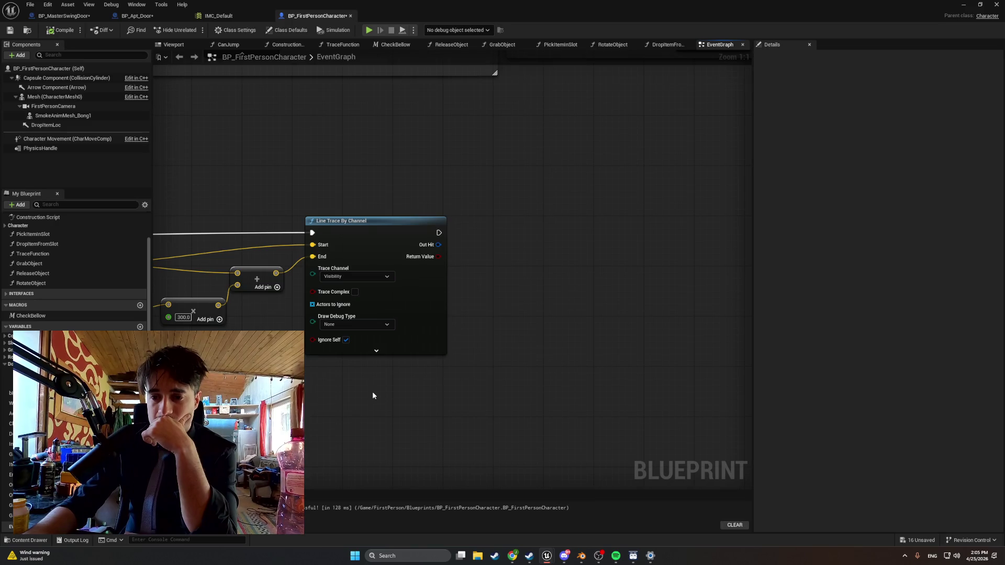
left_click(371, 325)
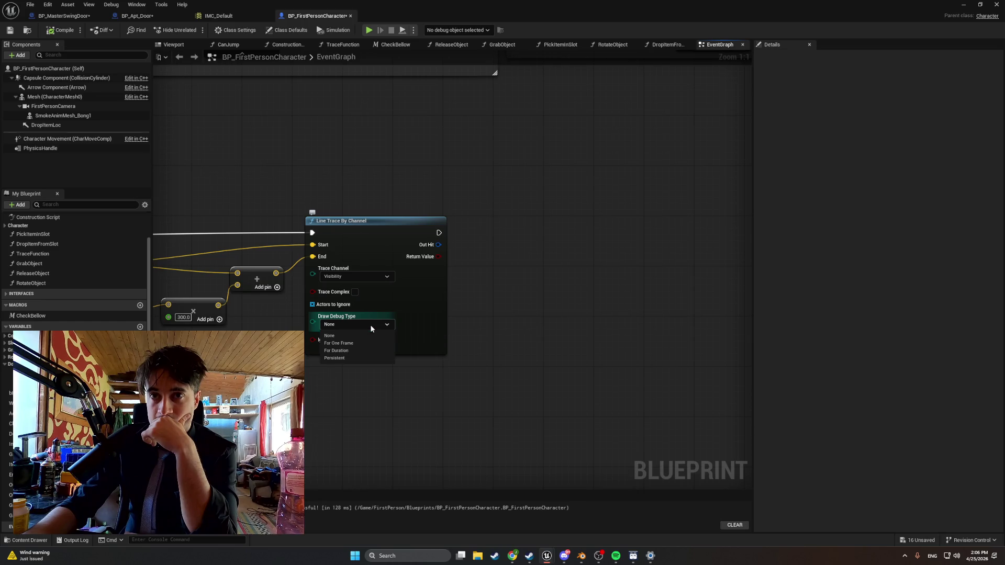
left_click(359, 350)
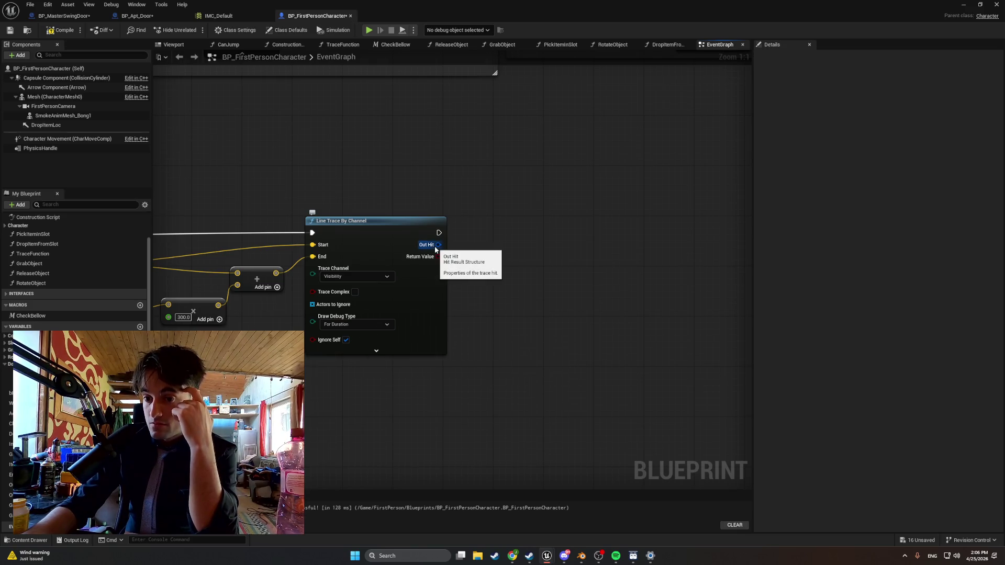
left_click_drag(437, 245, 506, 251)
- Add a Break Hit Result node on the trace's Out Hit, expand its outputs, and compile
type("break h")
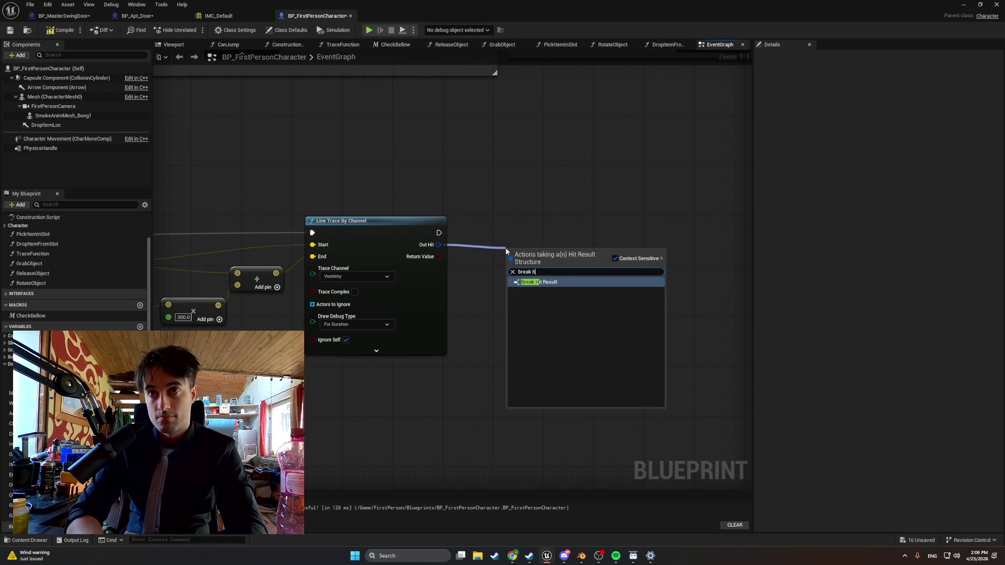
left_click(538, 282)
left_click(535, 285)
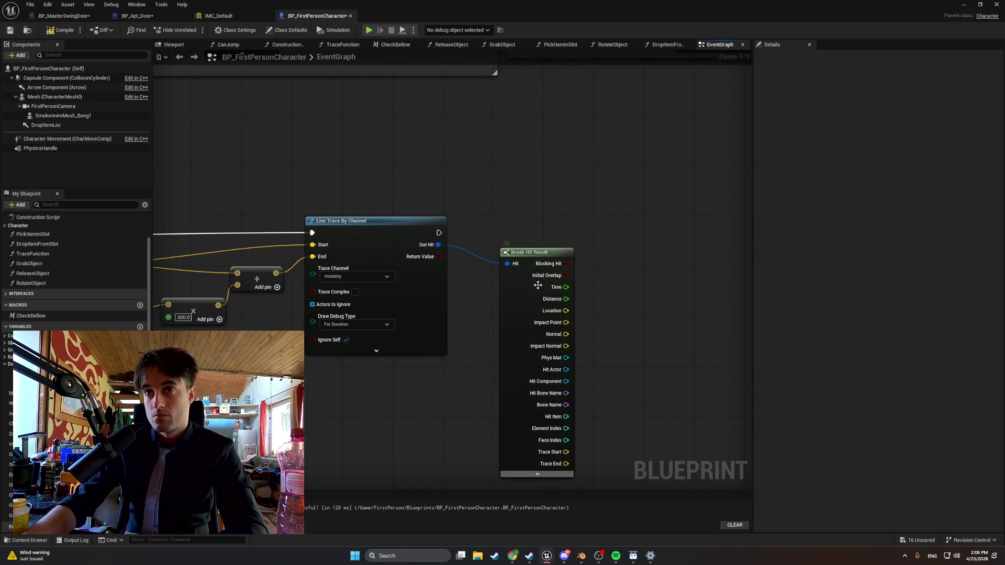
left_click_drag(542, 254, 513, 241)
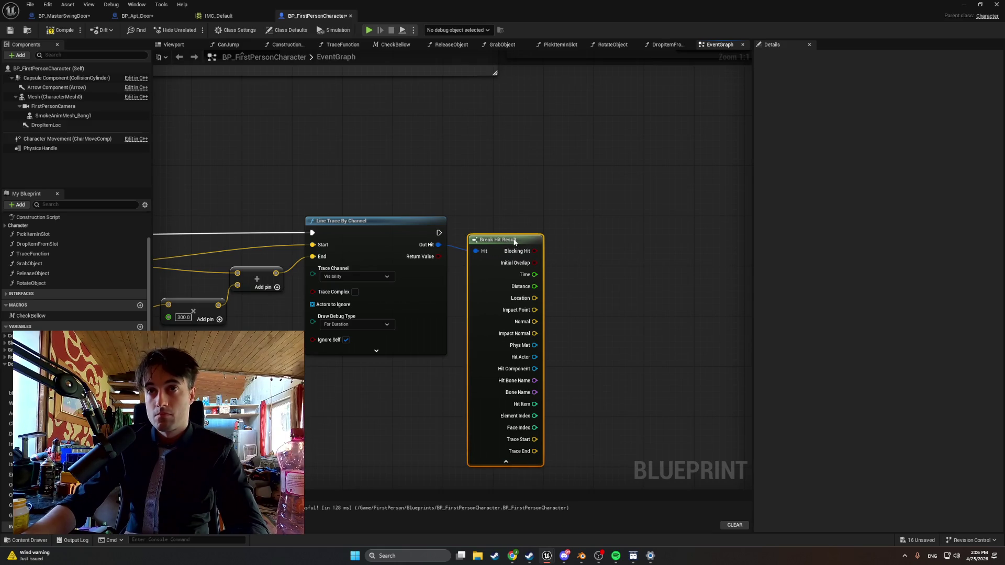
key("F7")
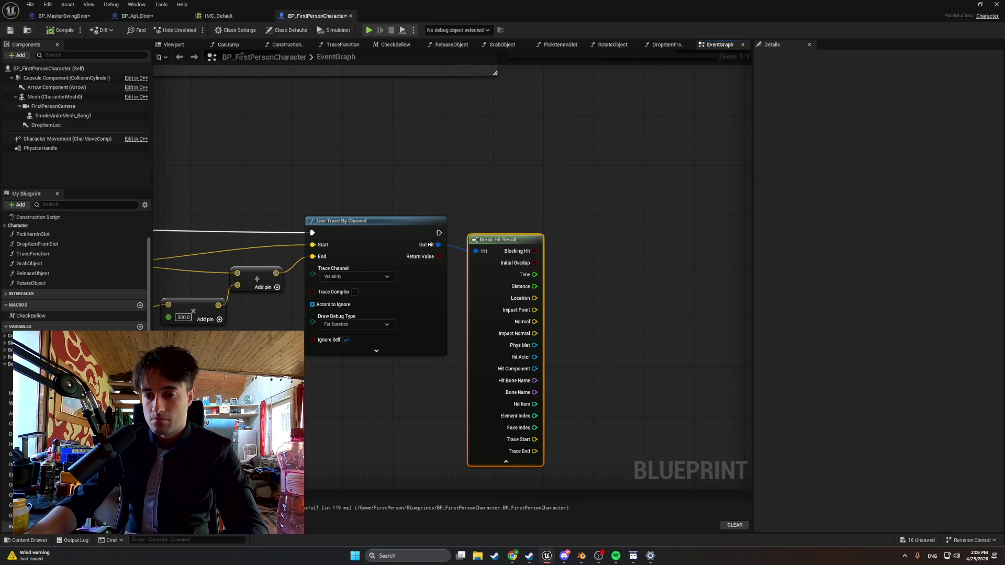
- Add a Cast To BP_MasterSwingDoor node fed by the hit actor
mouse_move(658, 386)
left_mouse_down()
mouse_move(563, 352)
mouse_move(473, 344)
mouse_move(513, 341)
left_mouse_up()
type("cas")
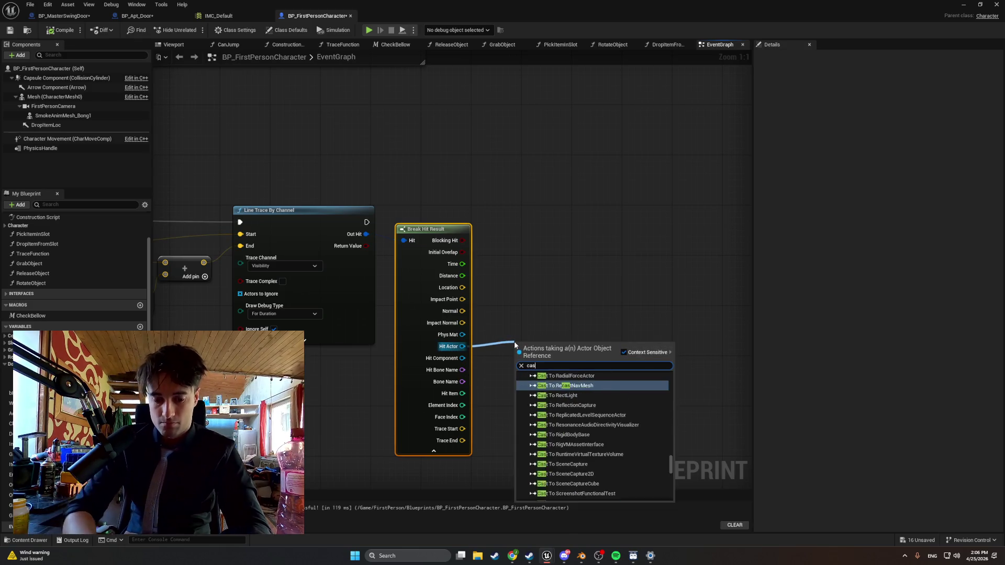
type("t to")
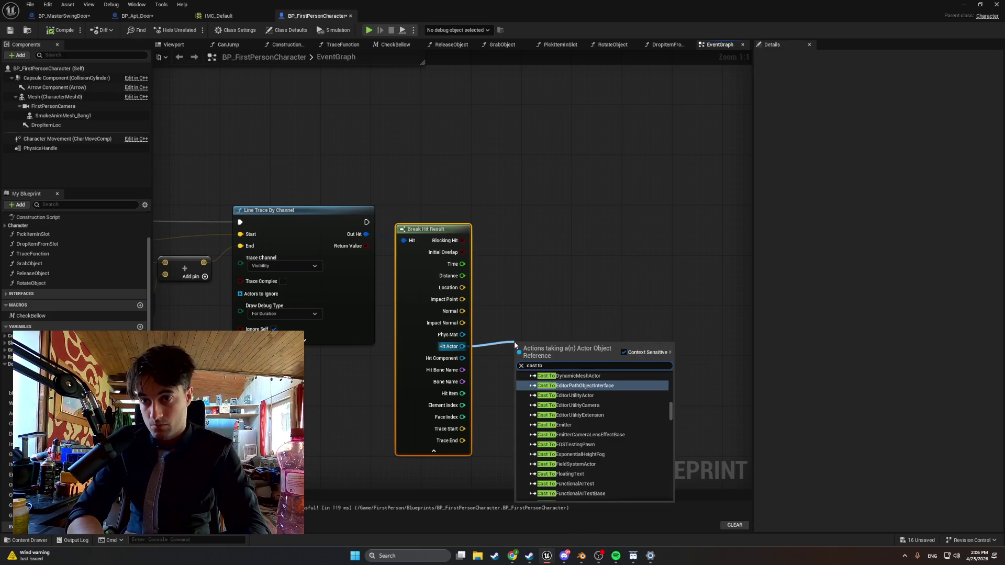
type(" BP_Maste")
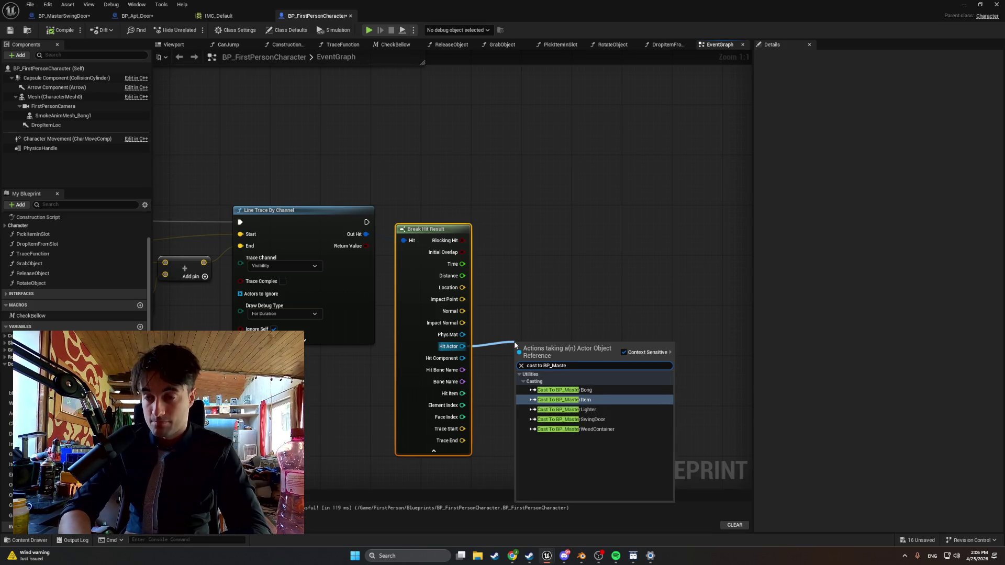
key("Down")
key("Down")
key("Return")
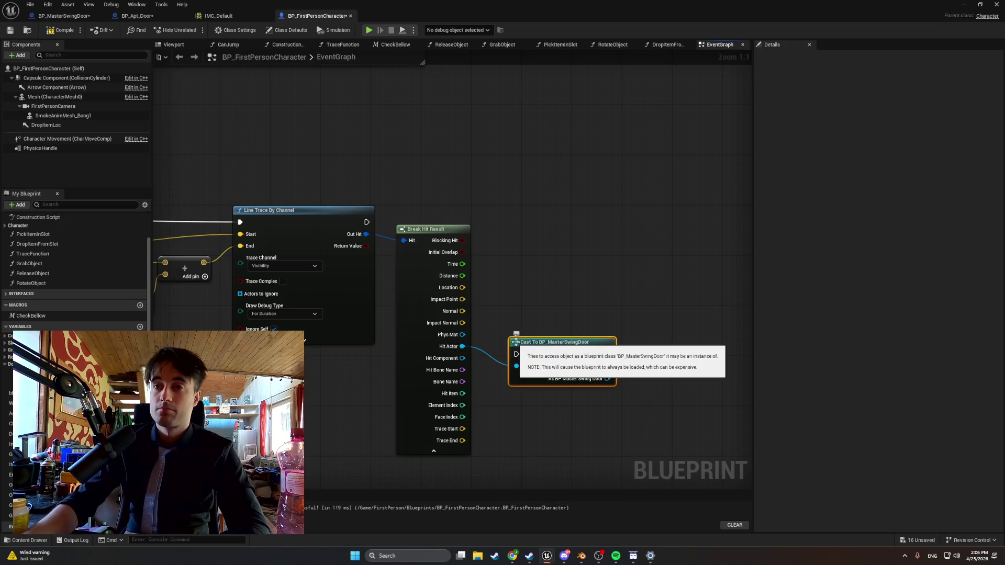
- Wire the line trace's execution into the cast and arrange the nodes in line
mouse_move(533, 331)
left_mouse_down()
mouse_move(556, 191)
mouse_move(544, 199)
left_mouse_up()
left_click_drag(367, 221, 528, 210)
left_click_drag(425, 229, 428, 248)
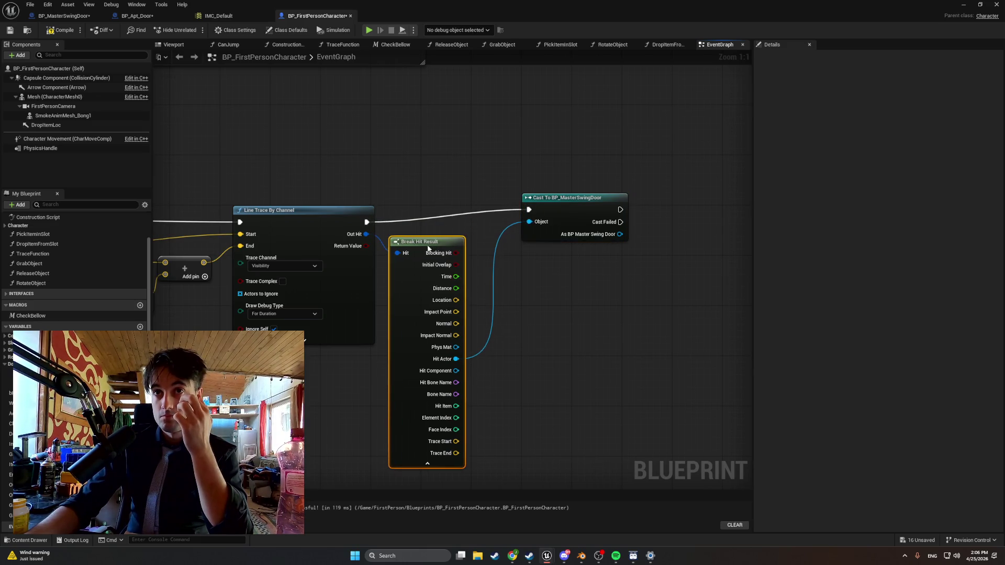
left_click_drag(543, 199, 537, 211)
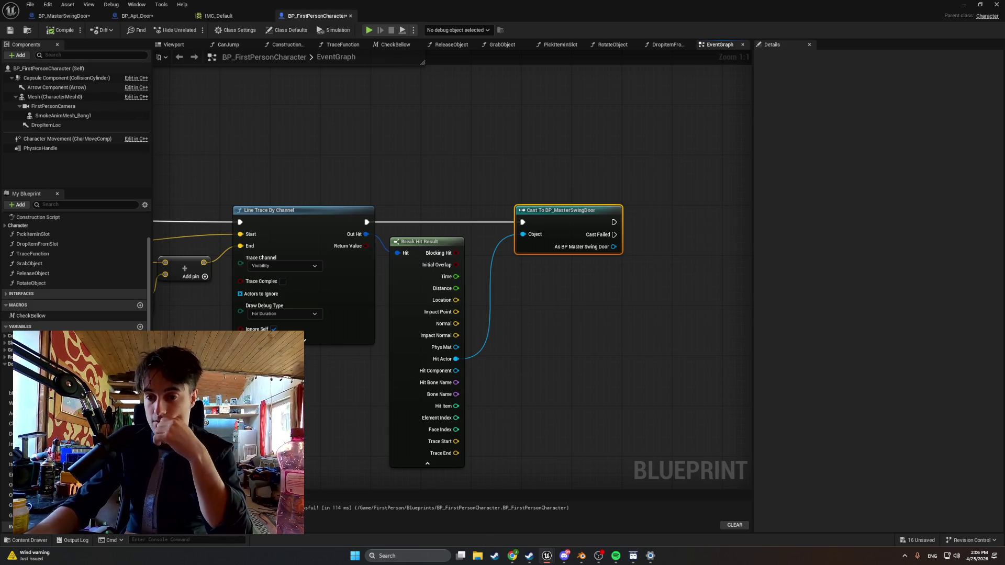
left_click_drag(597, 398, 493, 408)
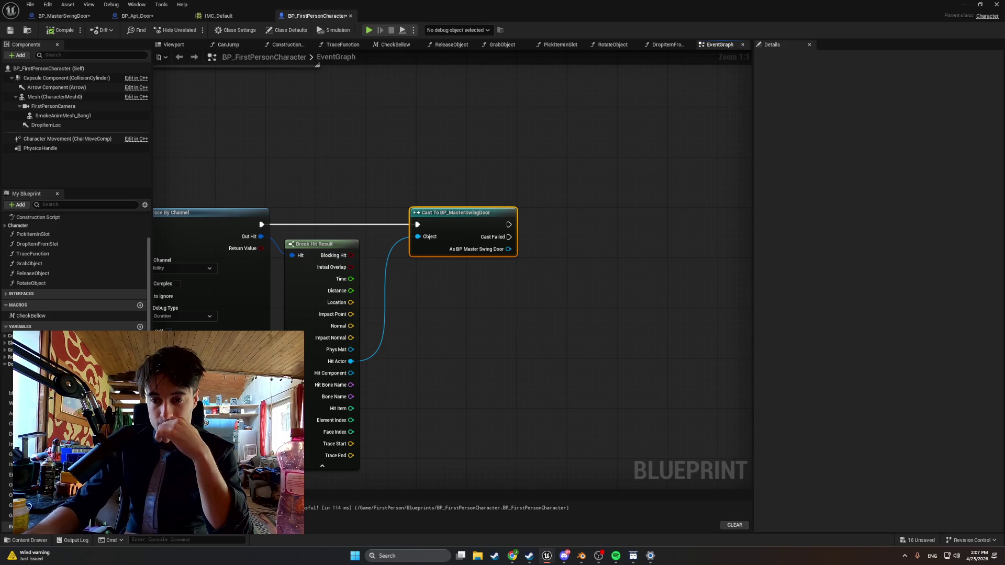
mouse_move(6, 372)
left_mouse_down()
mouse_move(569, 267)
mouse_move(597, 250)
left_mouse_up()
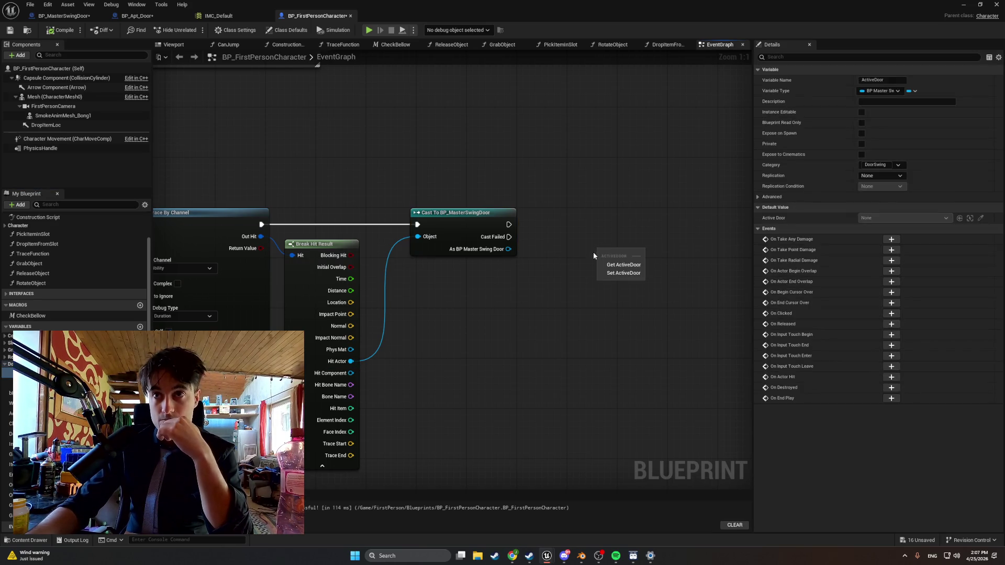
- Add a Set ActiveDoor node that runs after a successful cast
left_click(612, 273)
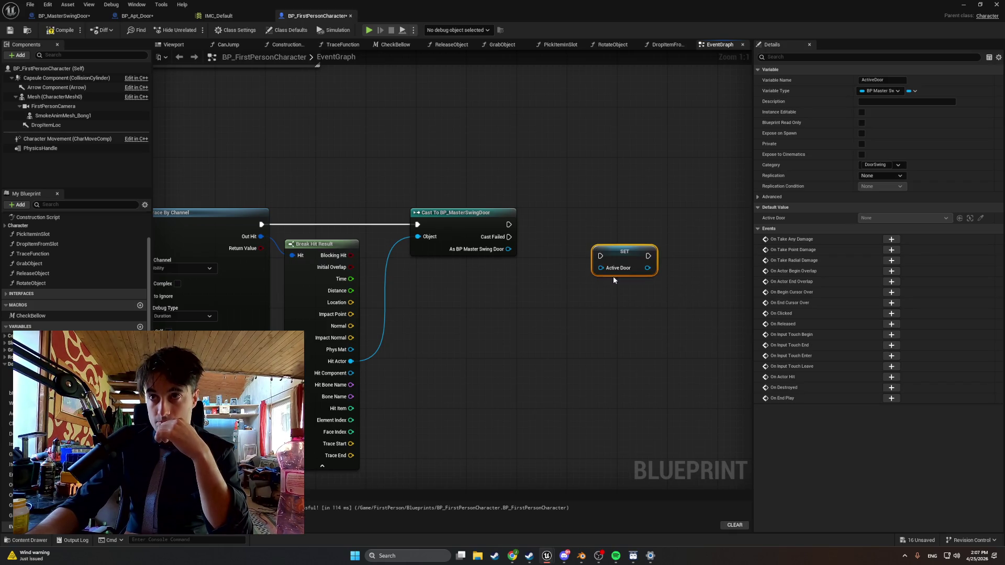
left_click_drag(625, 256, 594, 234)
mouse_move(509, 225)
left_mouse_down()
mouse_move(568, 231)
mouse_move(583, 220)
left_mouse_up()
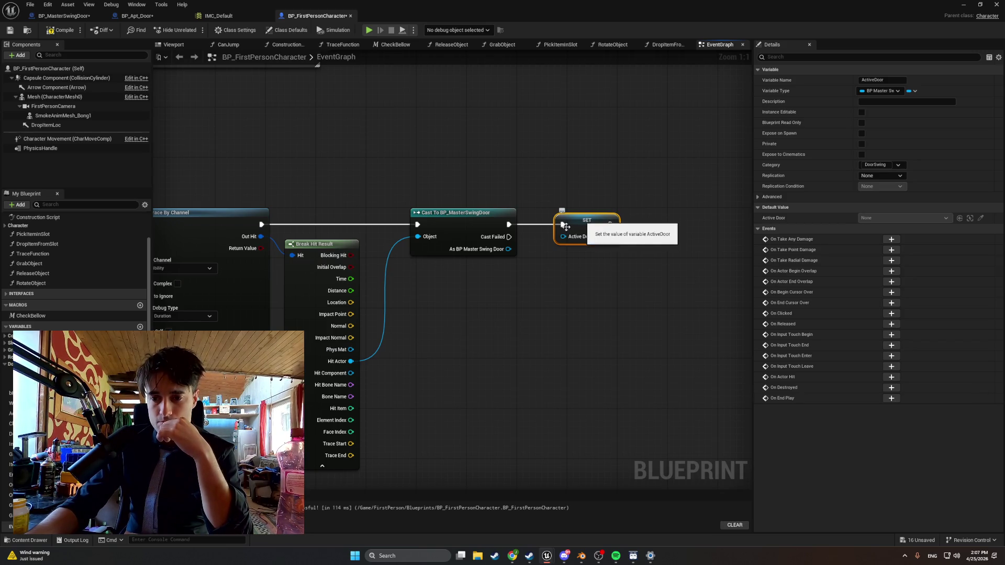
- Store the cast door in ActiveDoor and add a Set IsDraggingDoor node set to true
left_click_drag(8, 384, 523, 294)
left_click(538, 314)
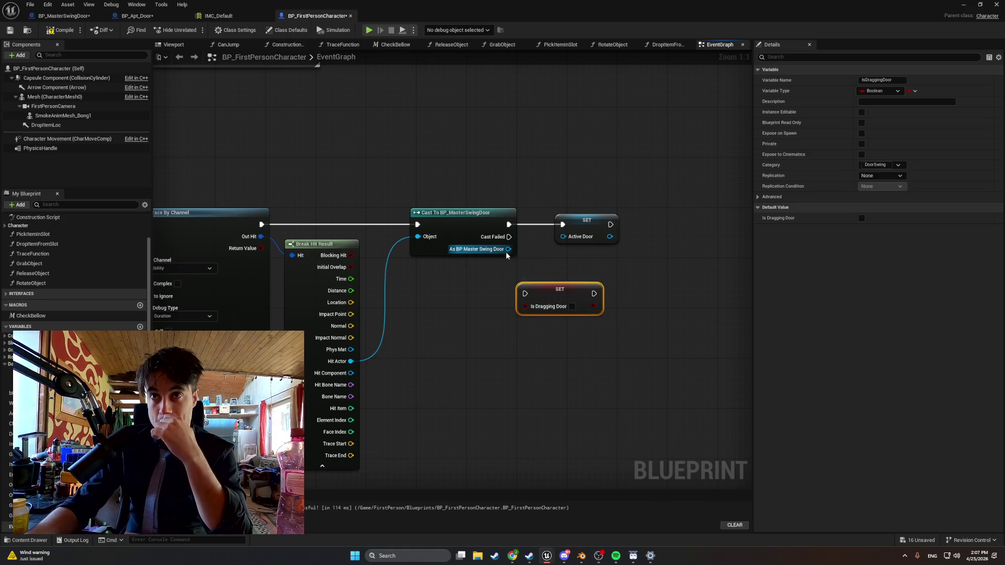
left_click_drag(508, 249, 571, 238)
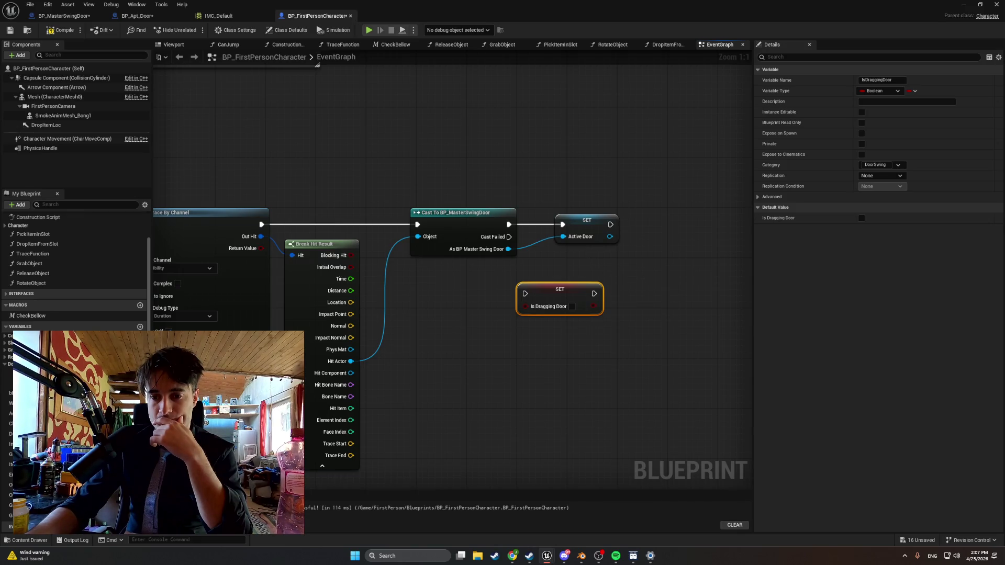
left_click_drag(638, 271, 514, 269)
left_click(447, 303)
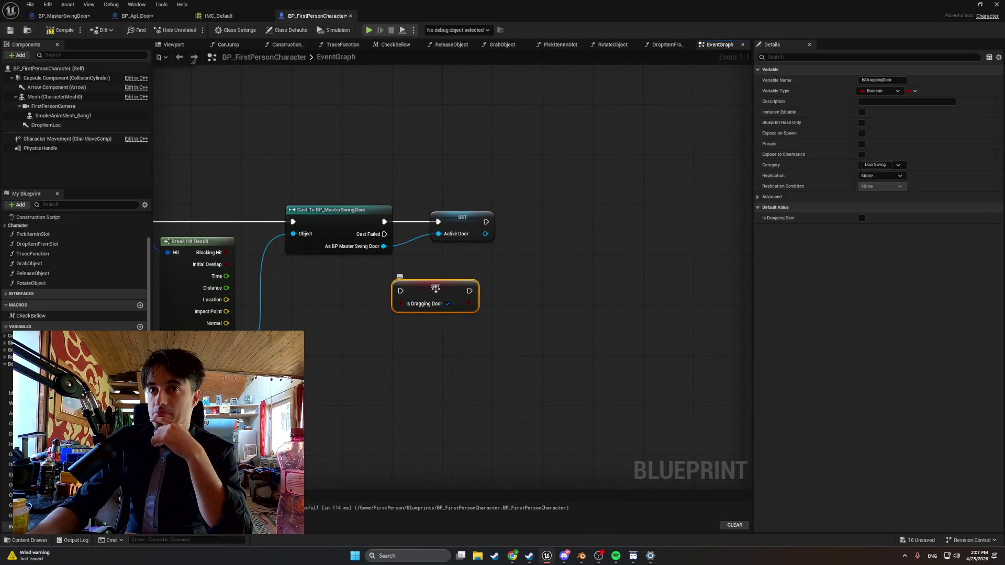
mouse_move(419, 290)
left_mouse_down()
mouse_move(538, 221)
mouse_move(501, 219)
mouse_move(519, 221)
left_mouse_up()
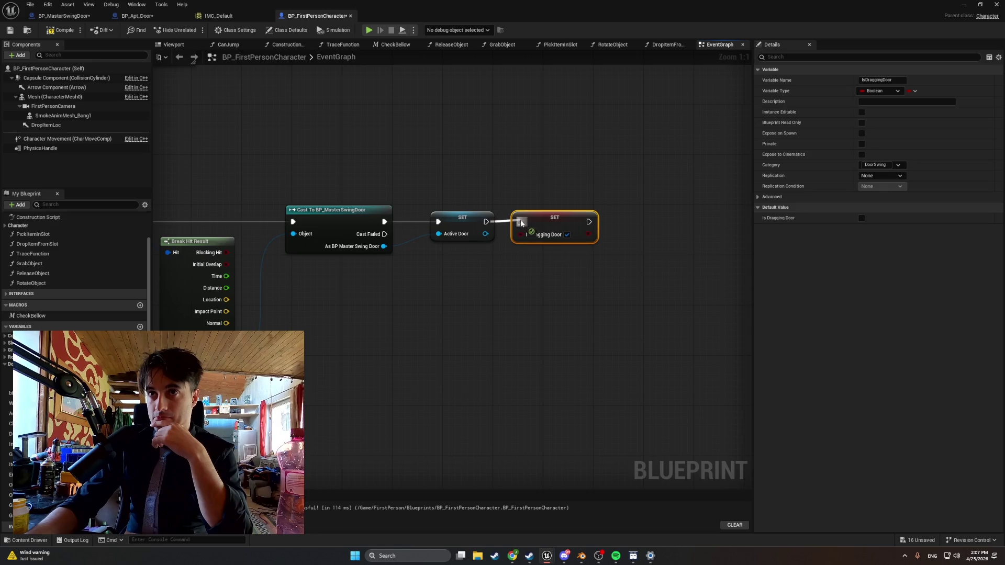
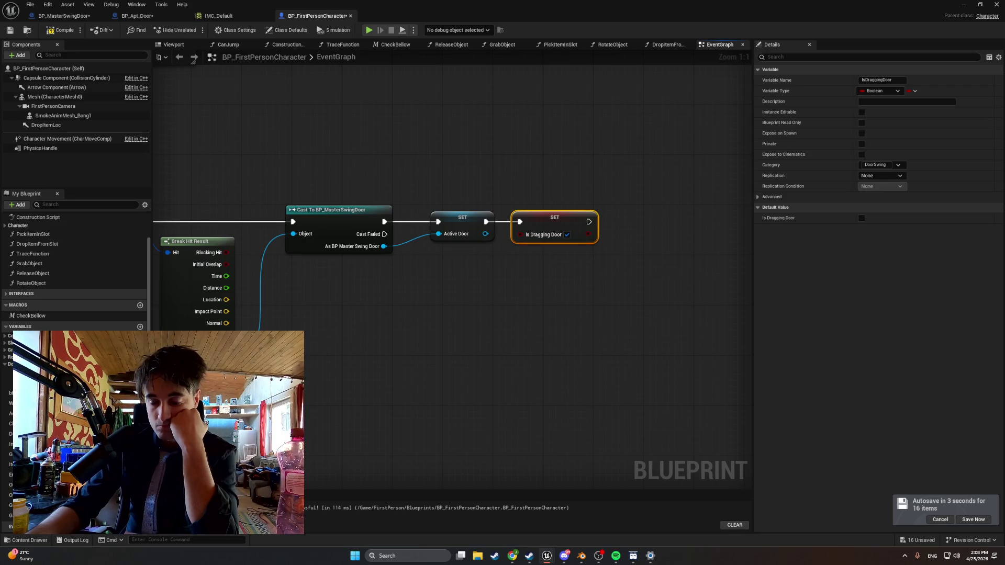
- Realign the Cast, SET and Break Hit Result nodes, then screenshot the node chain
scroll(439, 311, "down", 2)
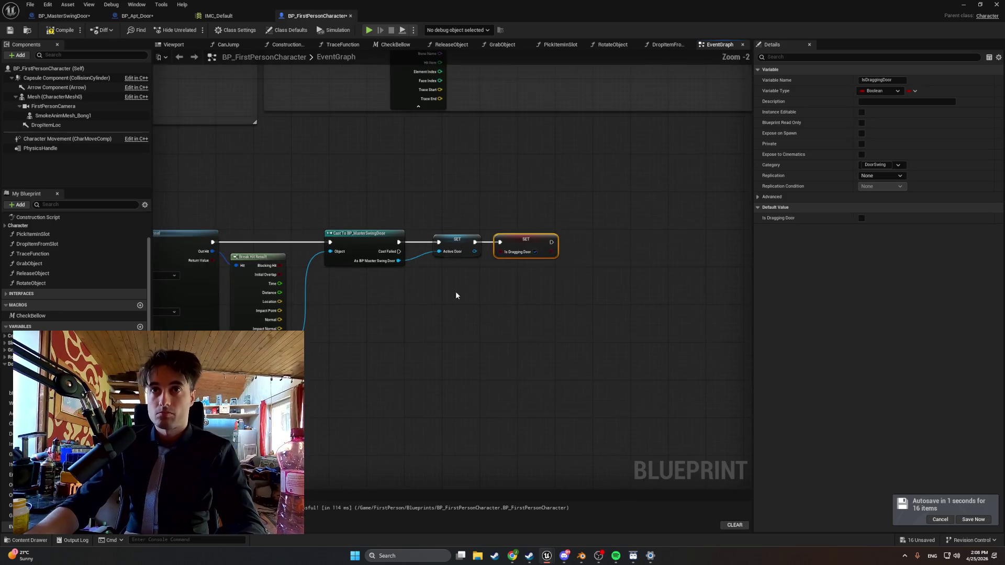
mouse_move(599, 294)
left_mouse_down()
mouse_move(432, 232)
mouse_move(463, 237)
left_mouse_up()
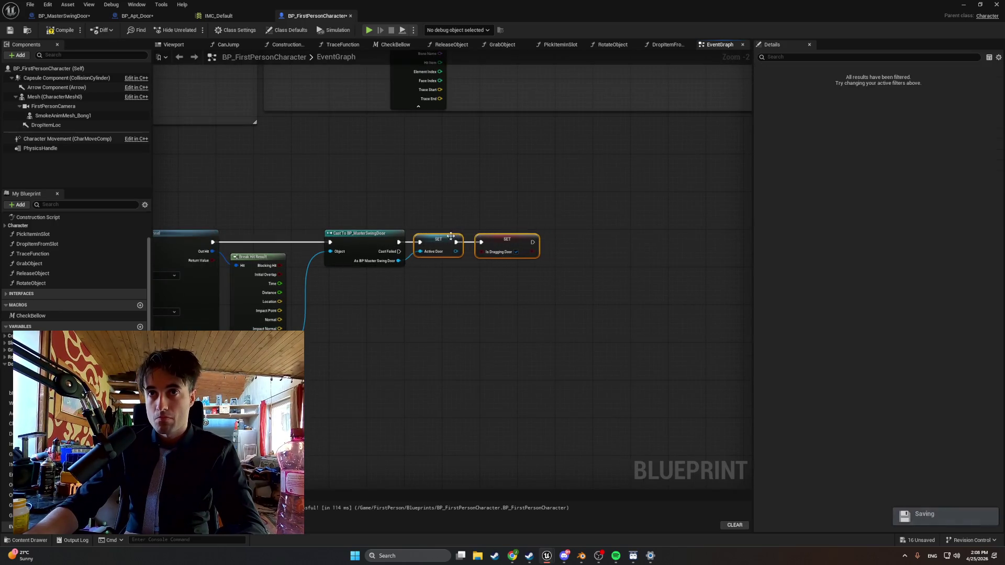
mouse_move(510, 274)
left_mouse_down()
mouse_move(558, 284)
mouse_move(384, 217)
mouse_move(392, 247)
left_mouse_up()
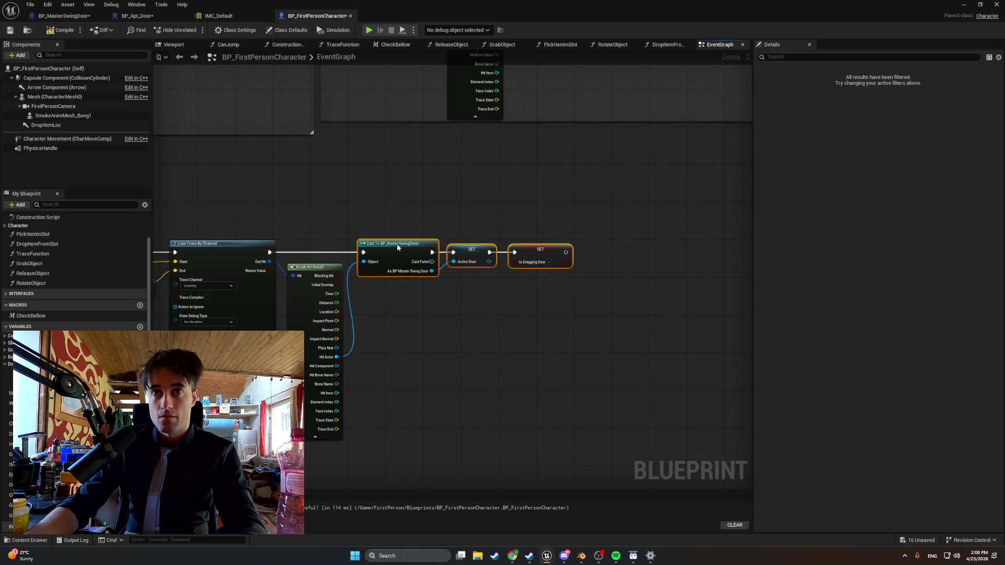
left_click_drag(318, 268, 312, 268)
mouse_move(619, 316)
left_mouse_down()
mouse_move(398, 234)
mouse_move(394, 245)
left_mouse_up()
left_click(324, 270)
left_click_drag(325, 270, 329, 270)
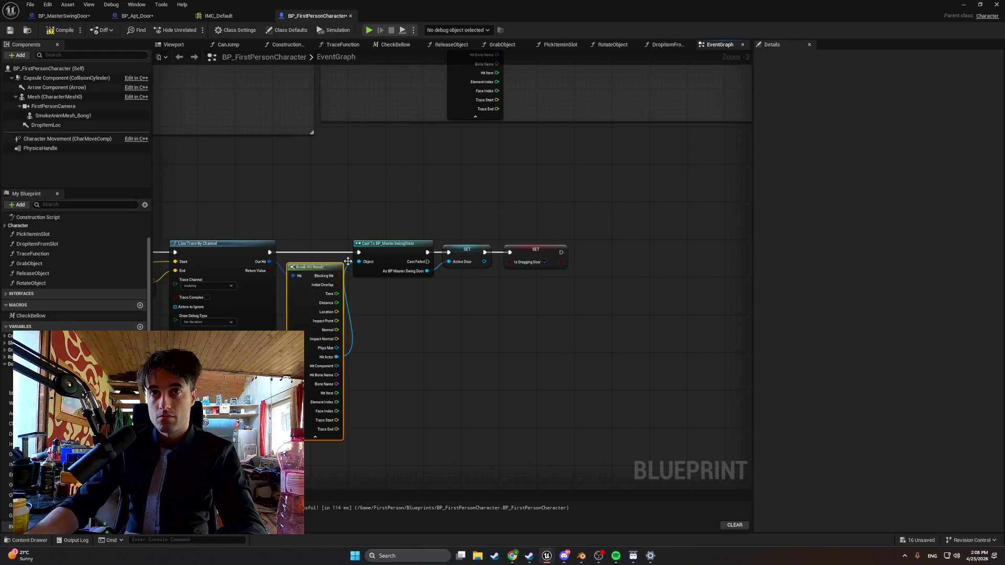
mouse_move(623, 301)
left_mouse_down()
mouse_move(377, 226)
mouse_move(398, 245)
left_mouse_up()
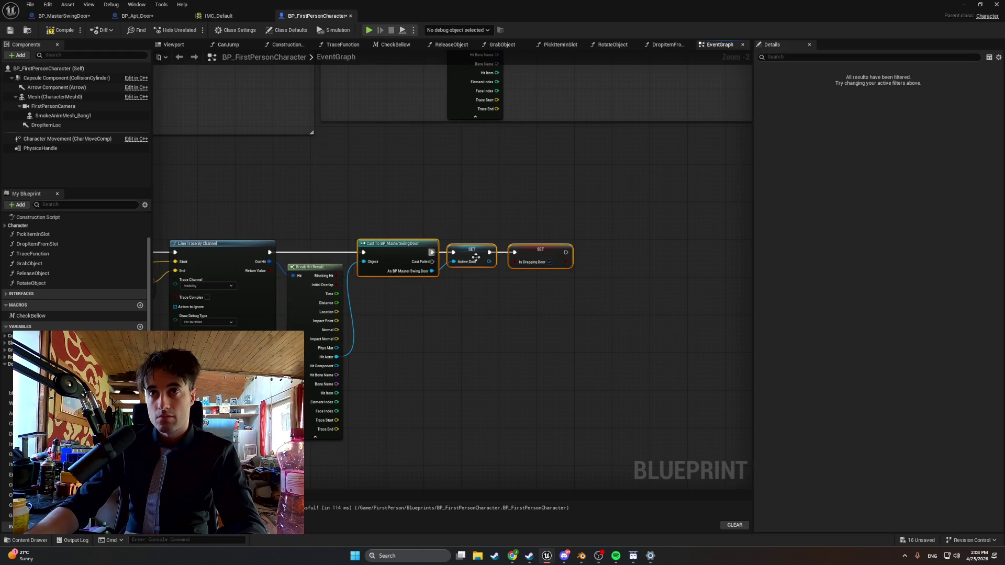
left_click(533, 253)
scroll(381, 372, "down", 3)
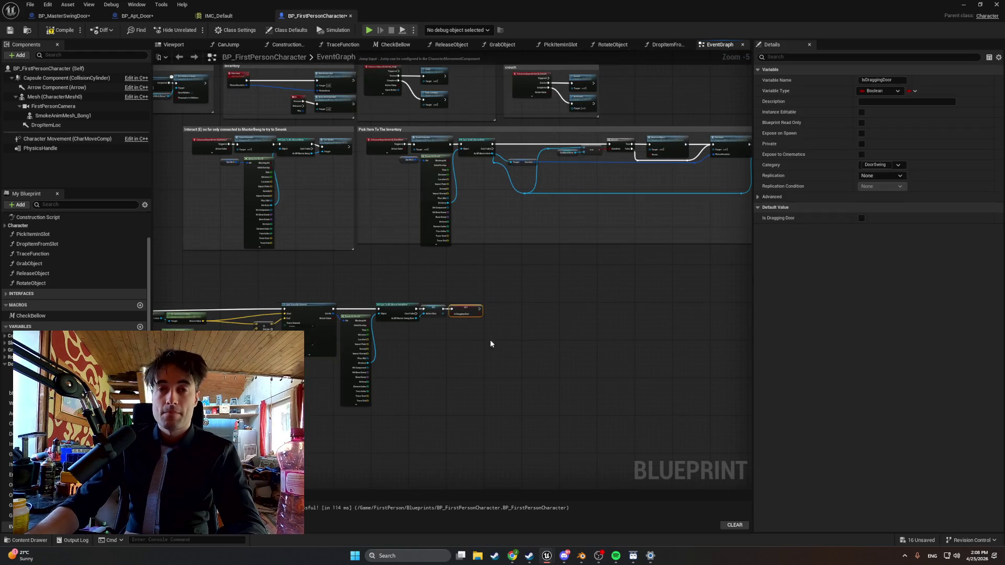
scroll(415, 376, "up", 3)
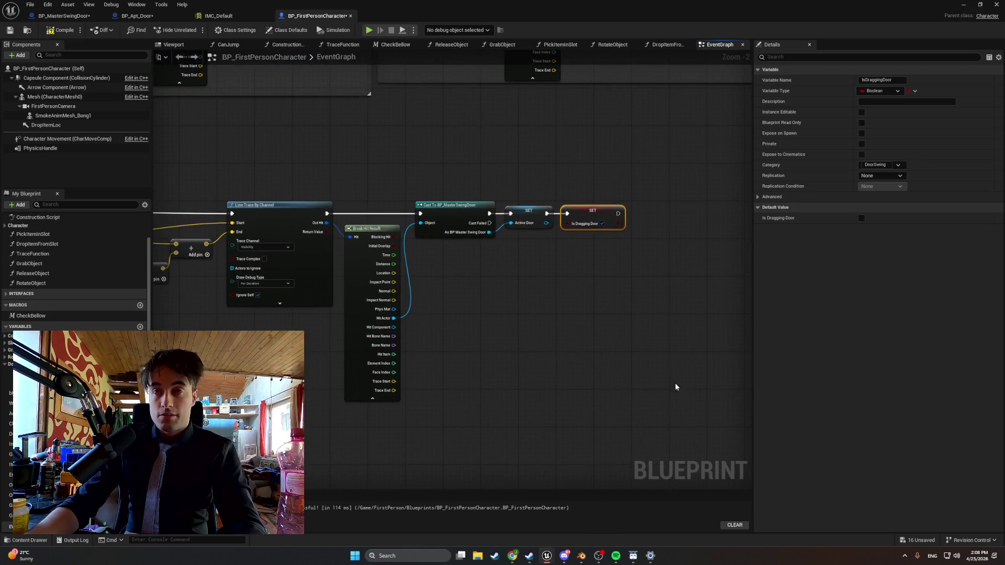
key("super+shift+s")
mouse_move(678, 431)
left_mouse_down()
mouse_move(268, 177)
mouse_move(218, 167)
left_mouse_up()
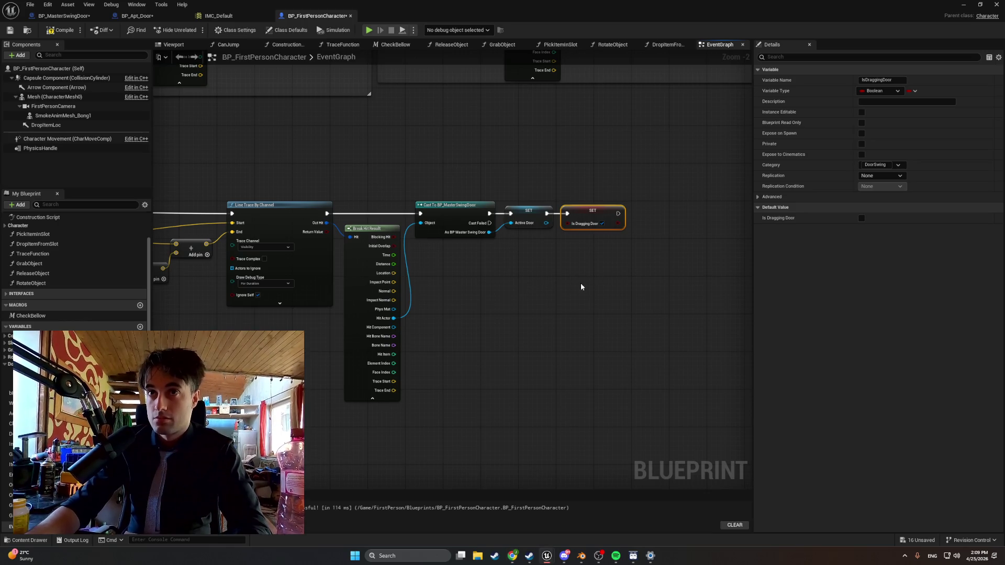
- Search 'start door' from the Is Dragging Door execution pin, then cancel without adding a node
left_click_drag(579, 282, 520, 307)
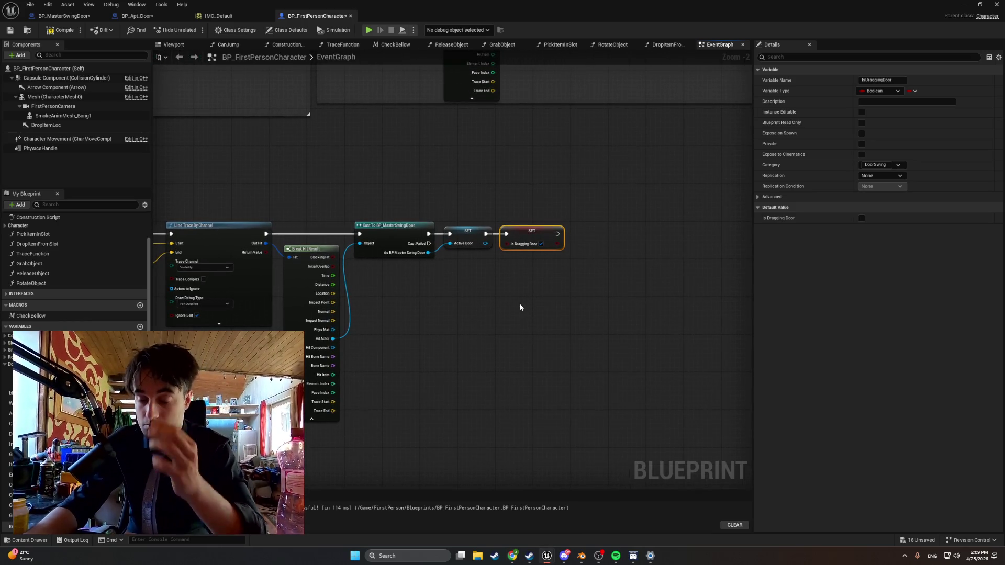
scroll(523, 305, "up", 1)
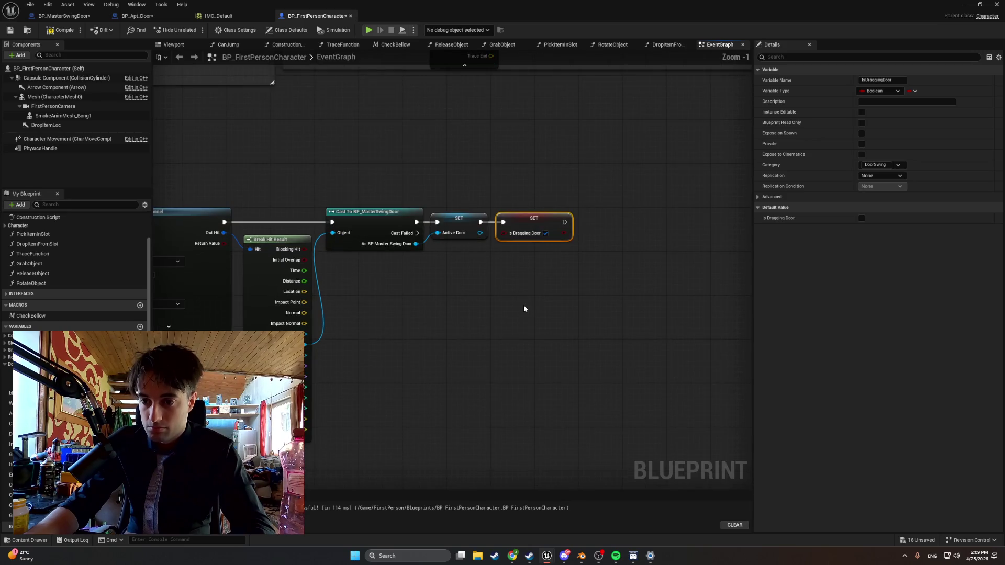
left_click_drag(523, 304, 508, 357)
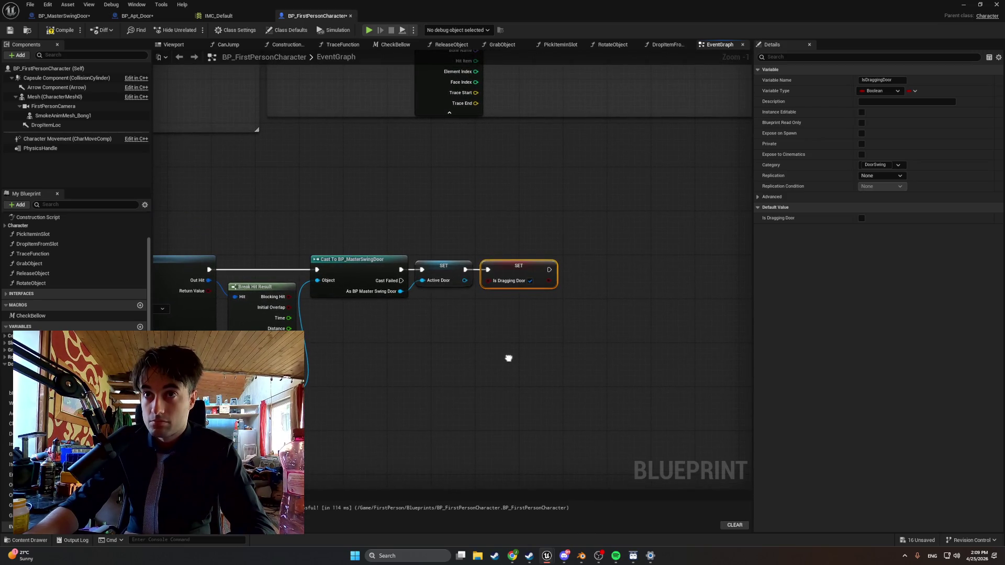
left_click_drag(549, 269, 597, 285)
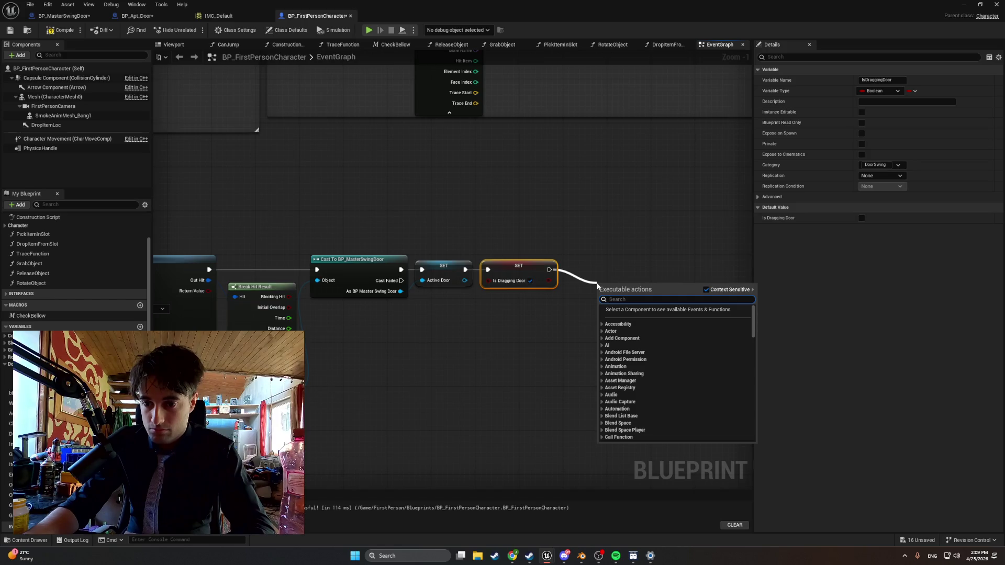
type("start door")
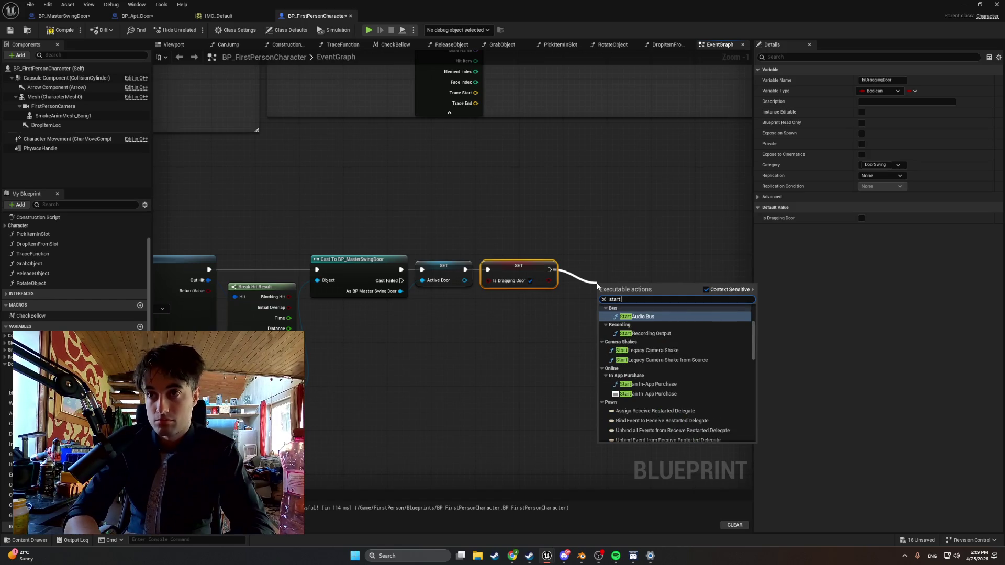
key("BackSpace")
key("BackSpace")
key("BackSpace")
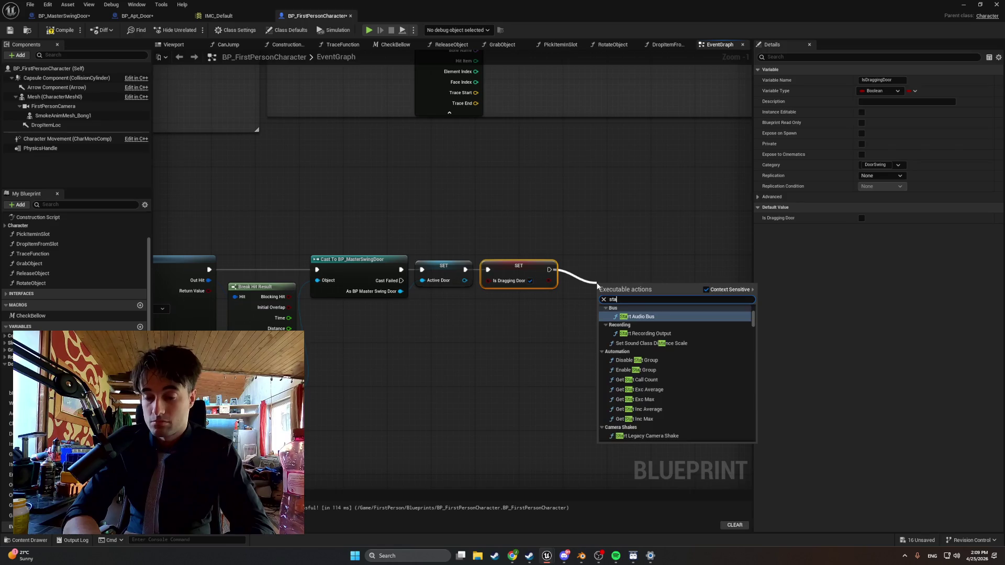
key("Escape")
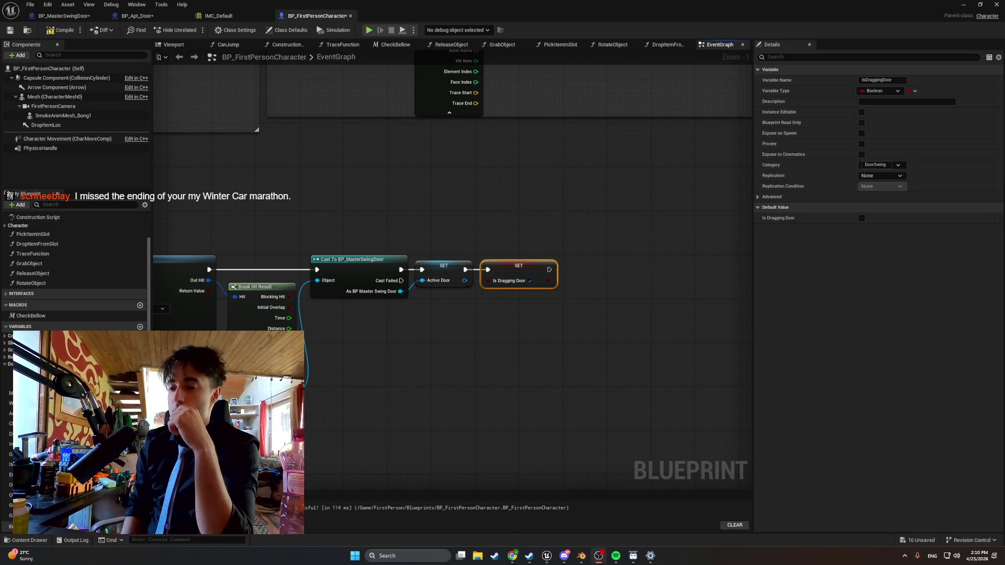
- Browse the Steam pages for My Winter Car and Resident Evil Requiem, then return to Unreal
left_click(494, 555)
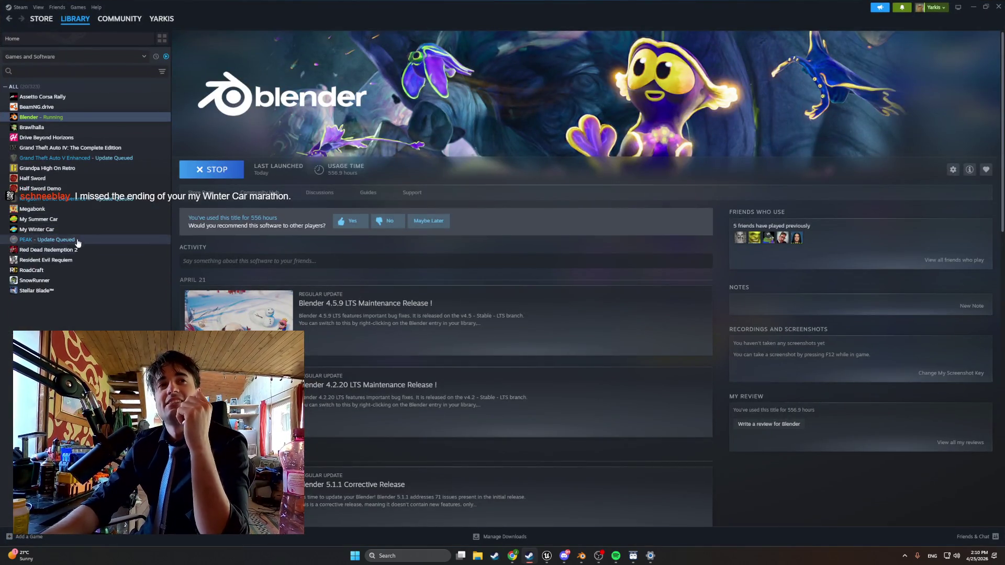
left_click(37, 230)
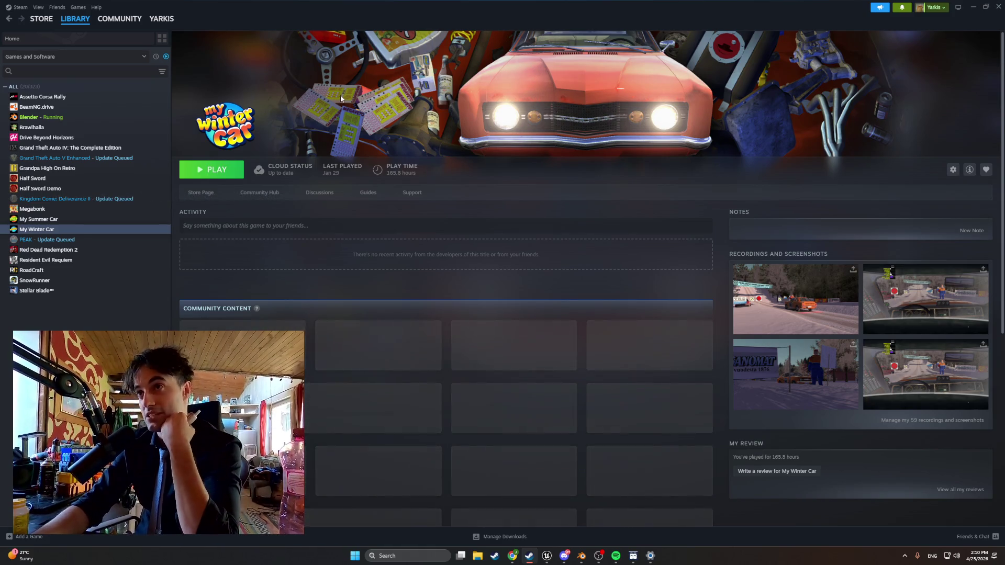
scroll(427, 182, "down", 2)
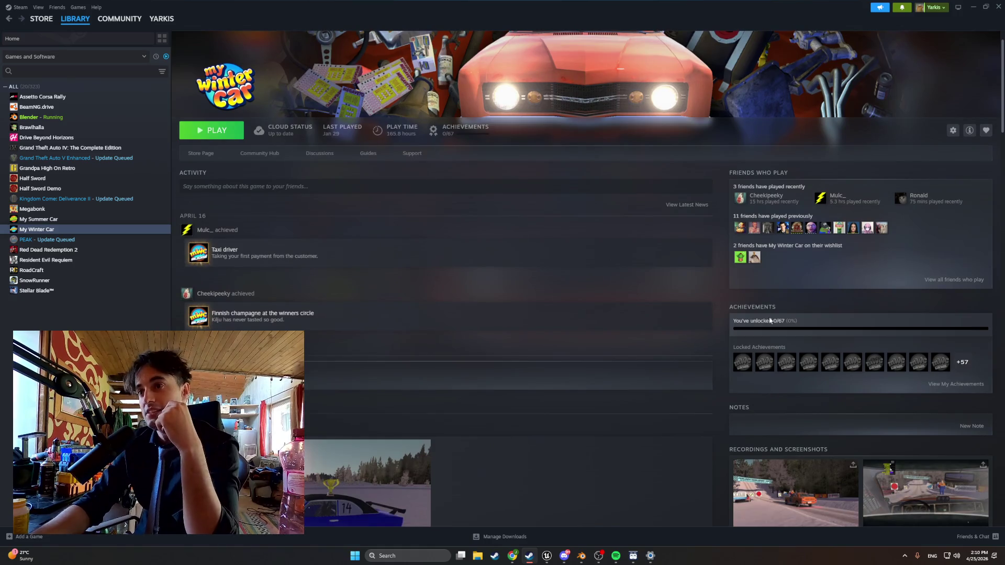
scroll(767, 325, "down", 1)
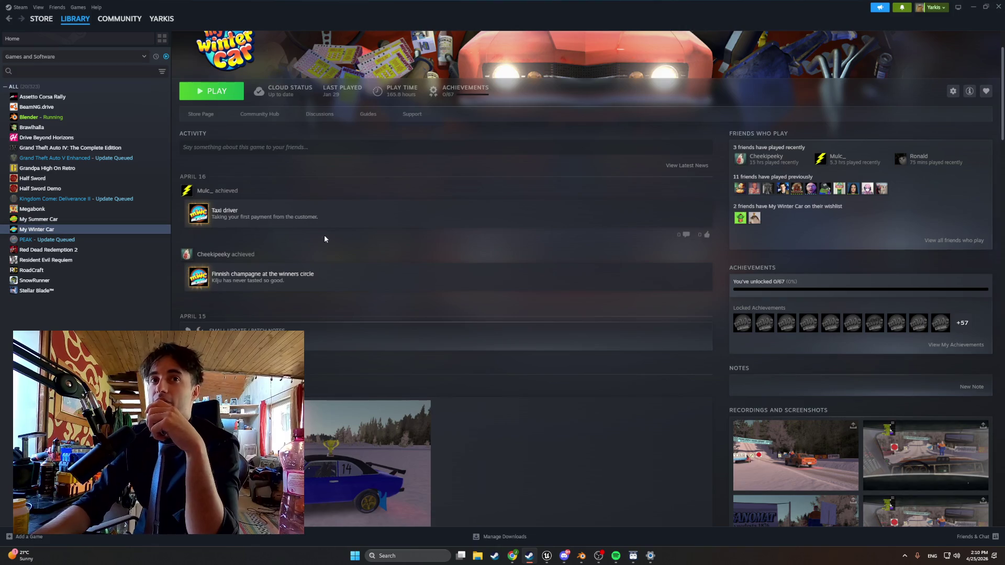
scroll(368, 234, "down", 1)
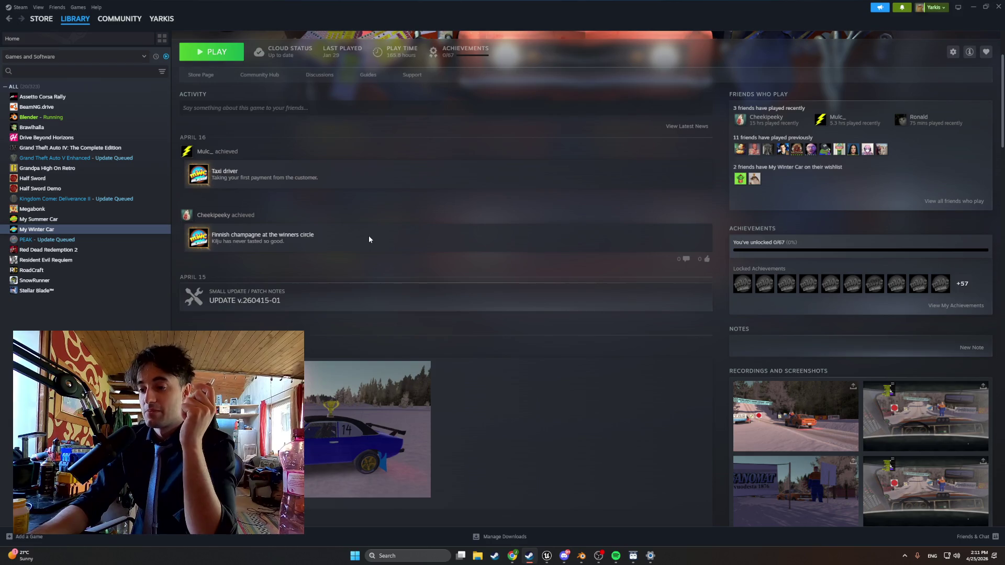
scroll(319, 204, "up", 3)
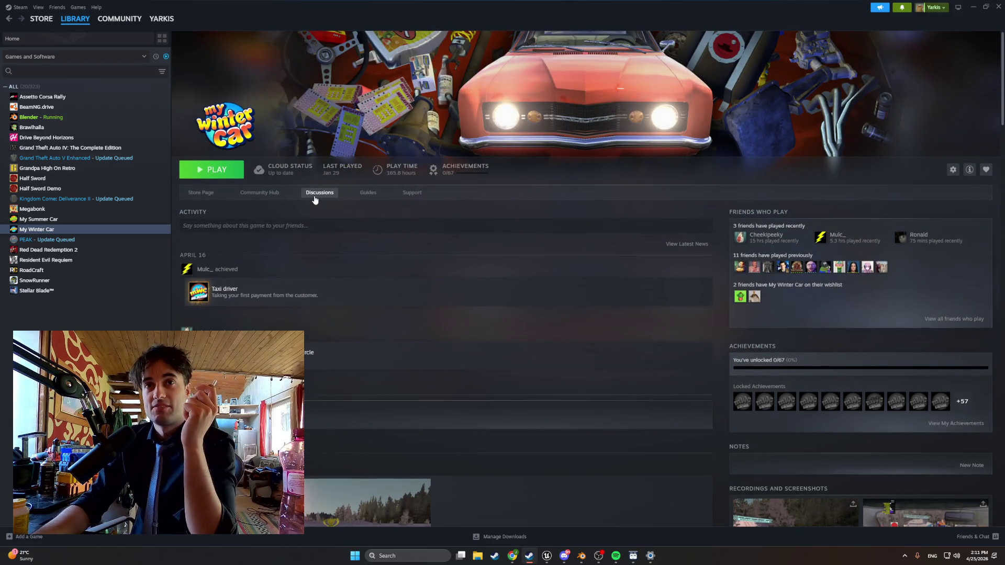
left_click(313, 196)
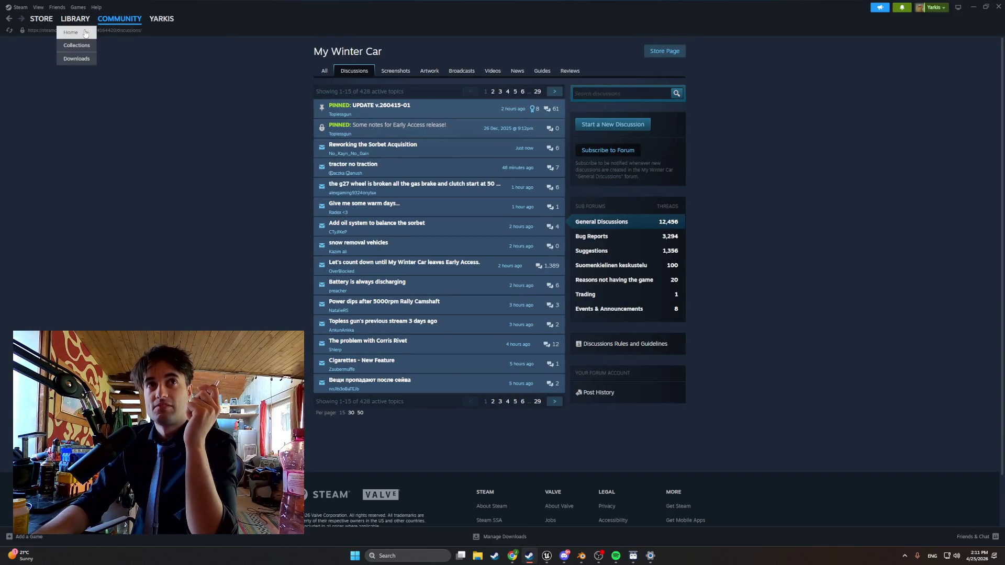
left_click(77, 32)
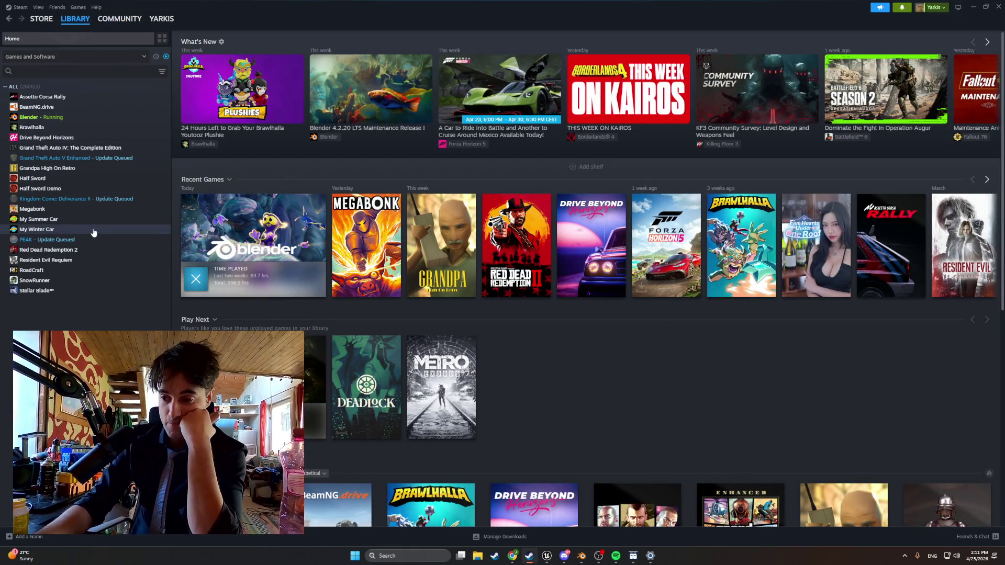
left_click(88, 259)
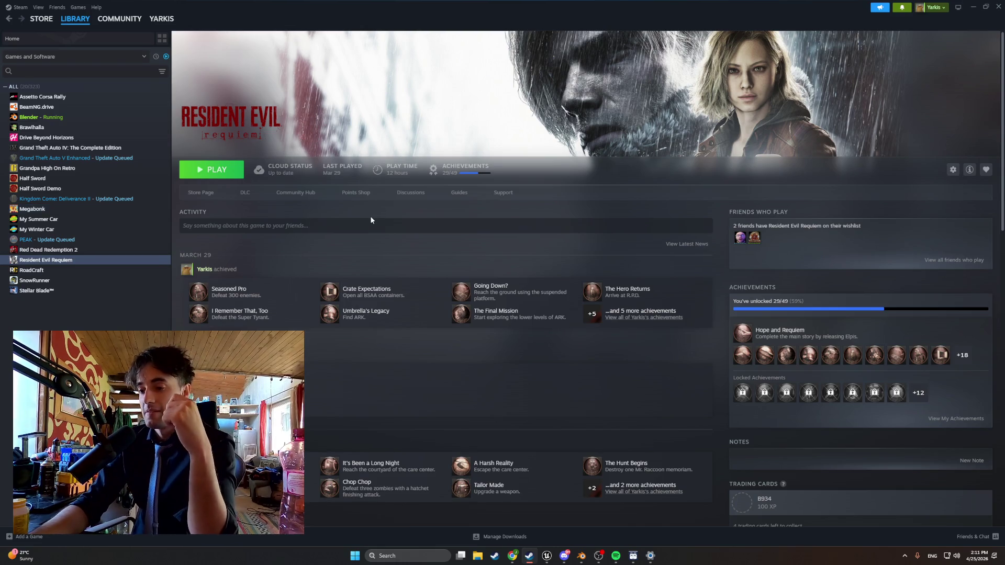
left_click(974, 8)
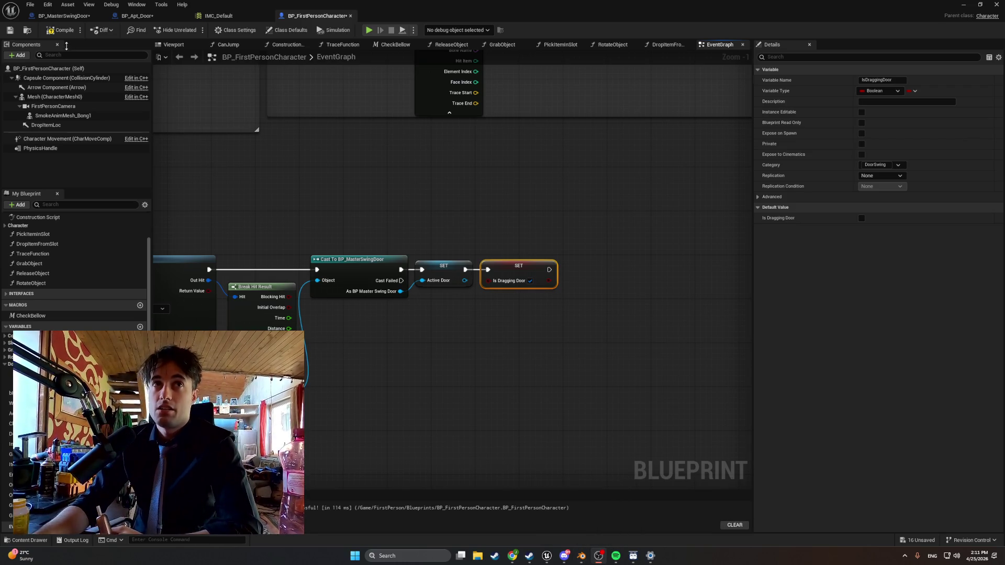
- Compile BP_FirstPersonCharacter, check BP_MasterSwingDoor's DragDoor function, then return to the event graph
left_click(64, 30)
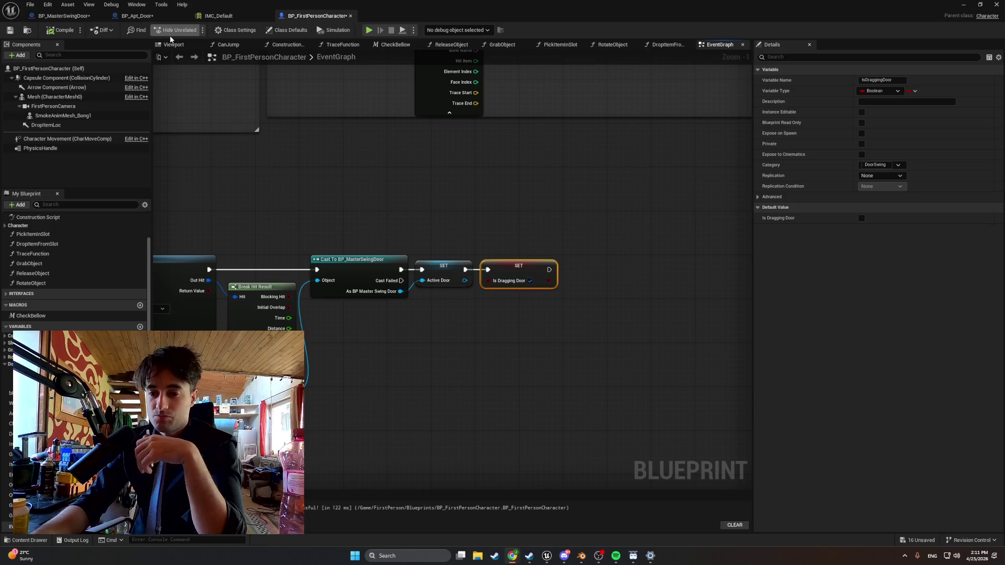
left_click(59, 17)
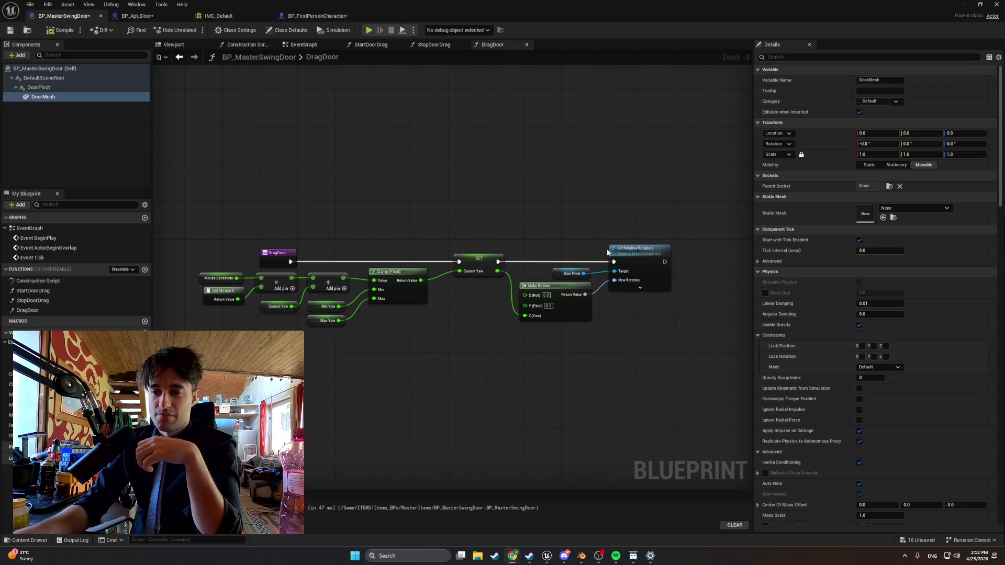
left_click(317, 16)
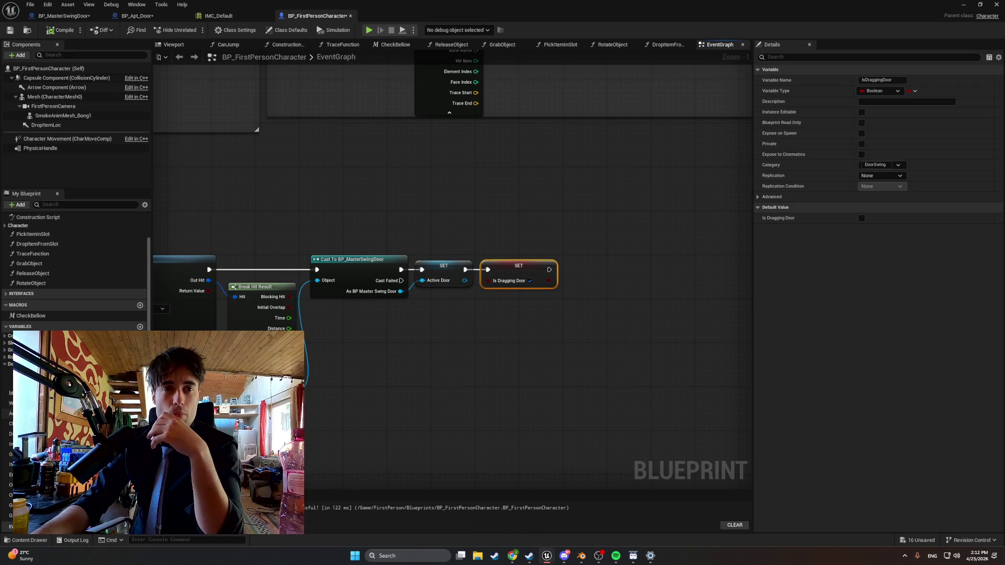
- Add an Active Door getter with a Start Door Drag call, aligned after the Is Dragging Door setter
left_click_drag(7, 373, 463, 348)
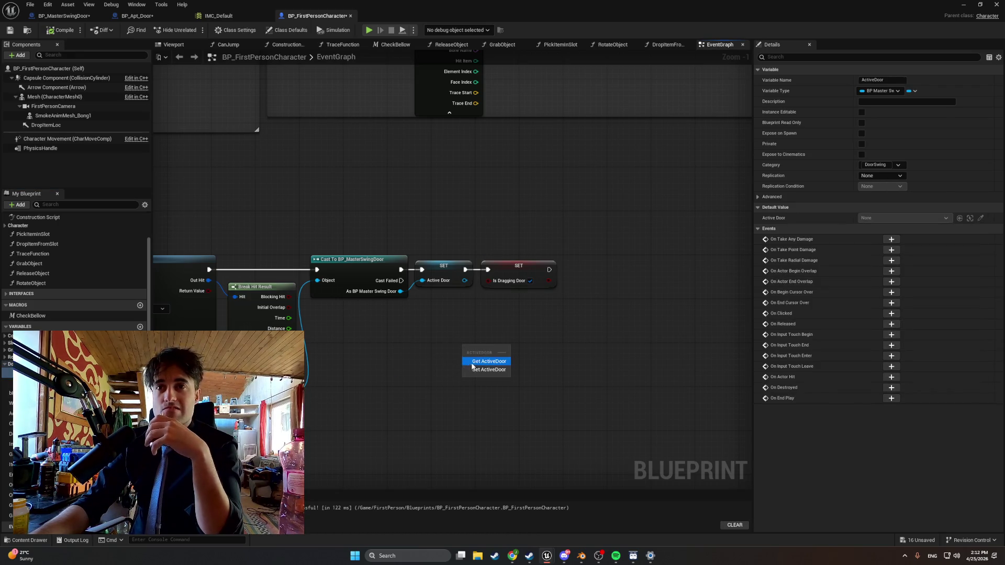
left_click(494, 361)
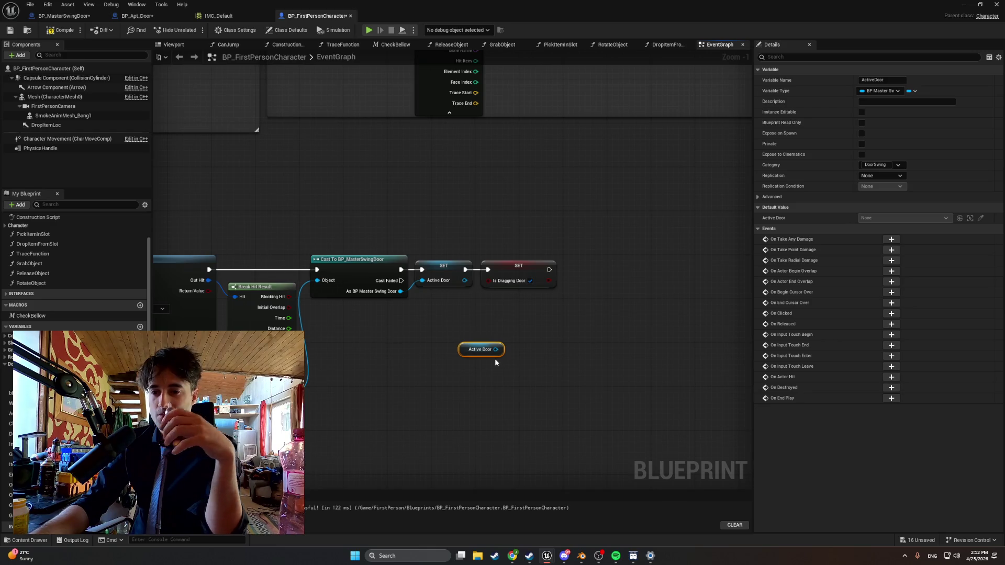
mouse_move(496, 350)
left_mouse_down()
mouse_move(593, 292)
mouse_move(605, 278)
mouse_move(593, 267)
left_mouse_up()
key("ctrl+z")
type("start")
key("Return")
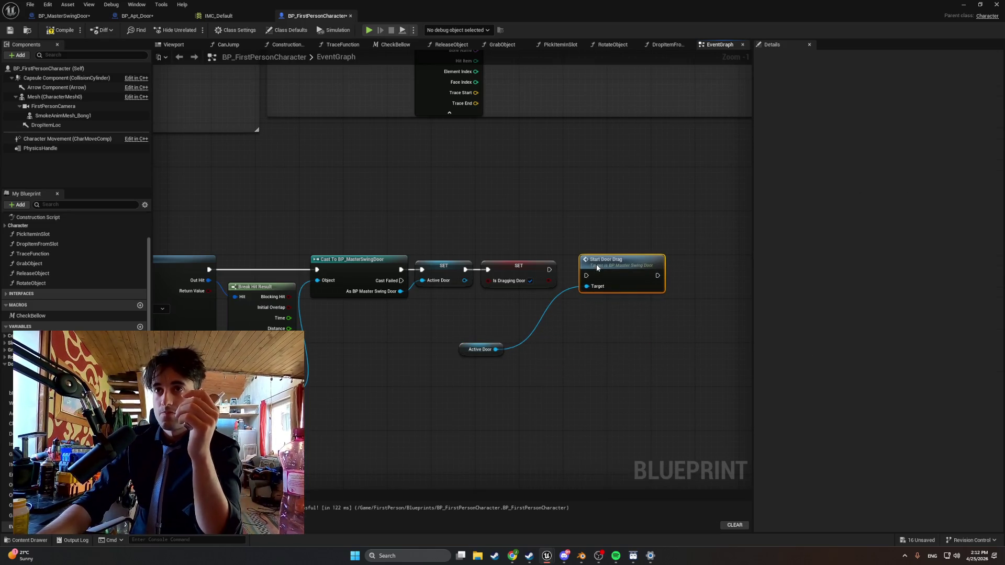
left_click_drag(465, 350, 514, 306)
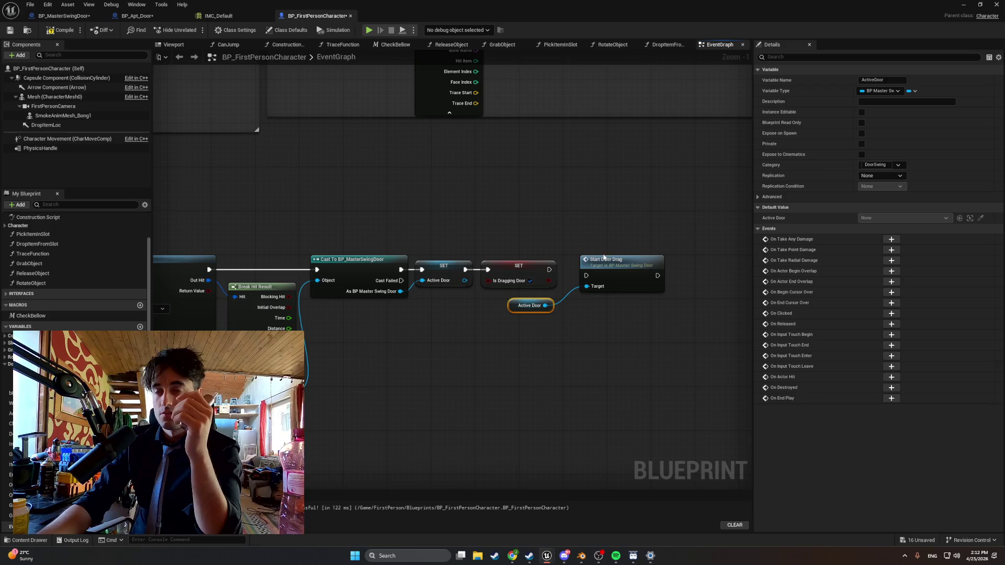
left_click_drag(605, 264, 580, 270)
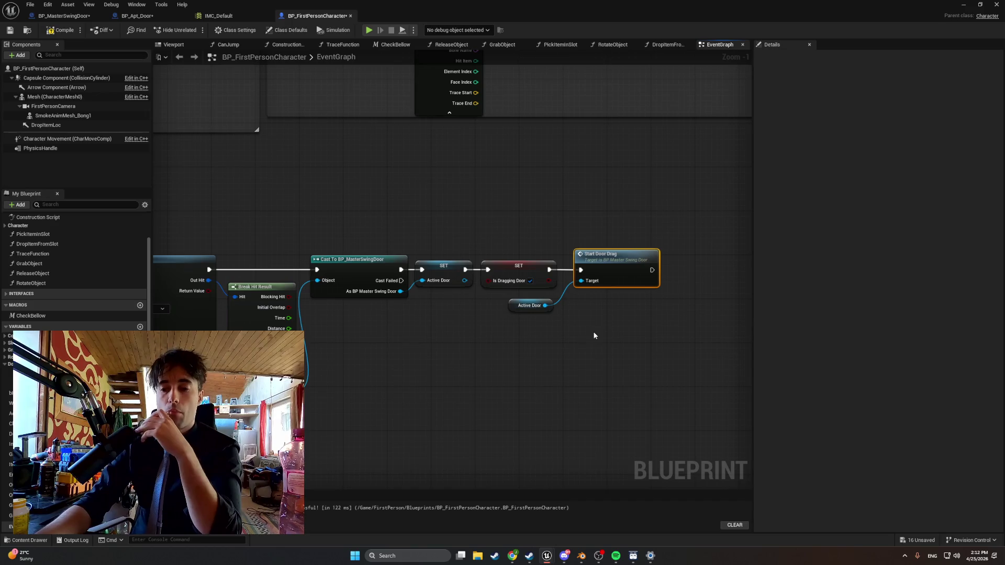
left_click_drag(591, 340, 537, 343)
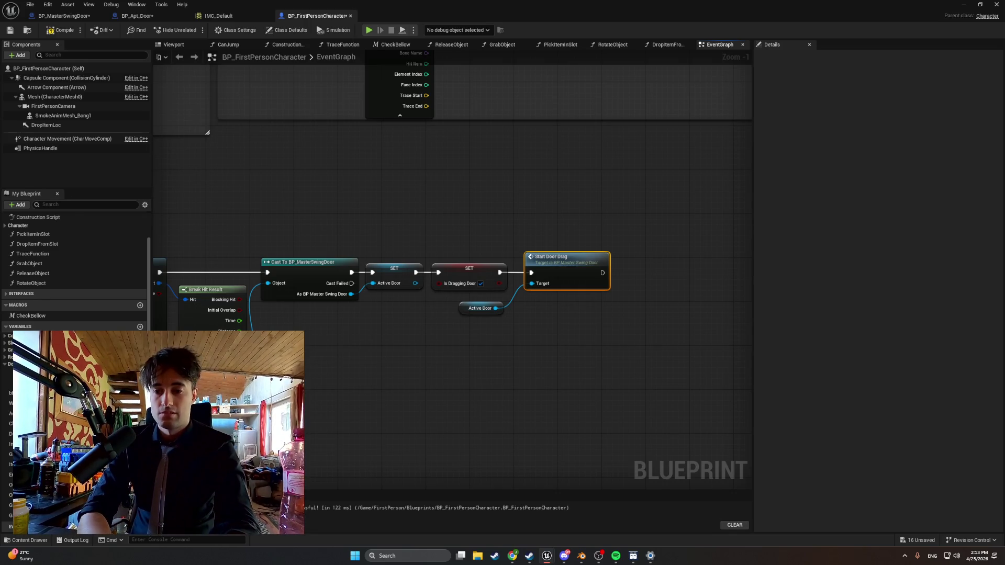
- Capture a screen region from the browser, then bring the IA_DoorGrab event into view
key("alt+Tab")
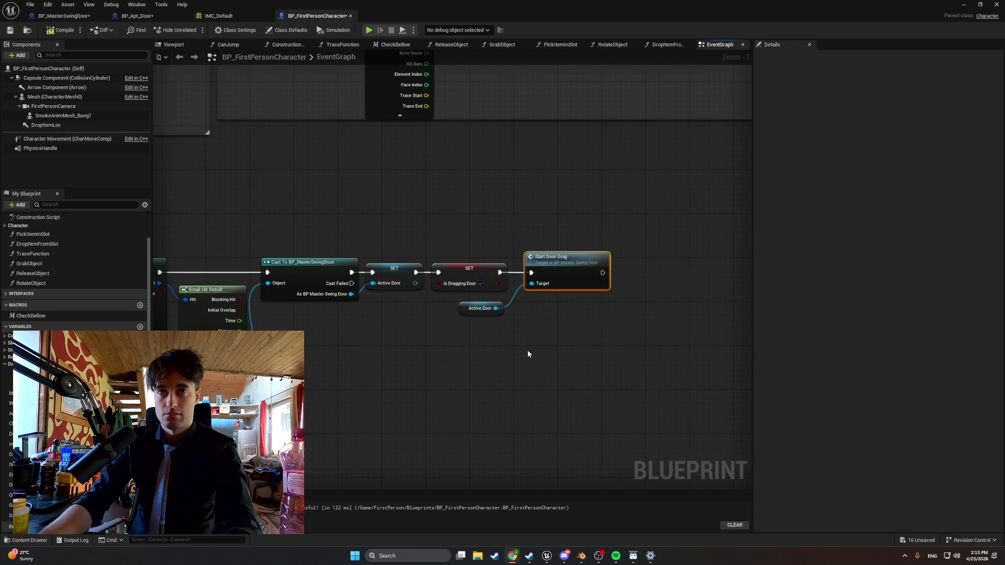
key("super+shift+s")
mouse_move(685, 482)
left_mouse_down()
mouse_move(496, 347)
mouse_move(155, 204)
left_mouse_up()
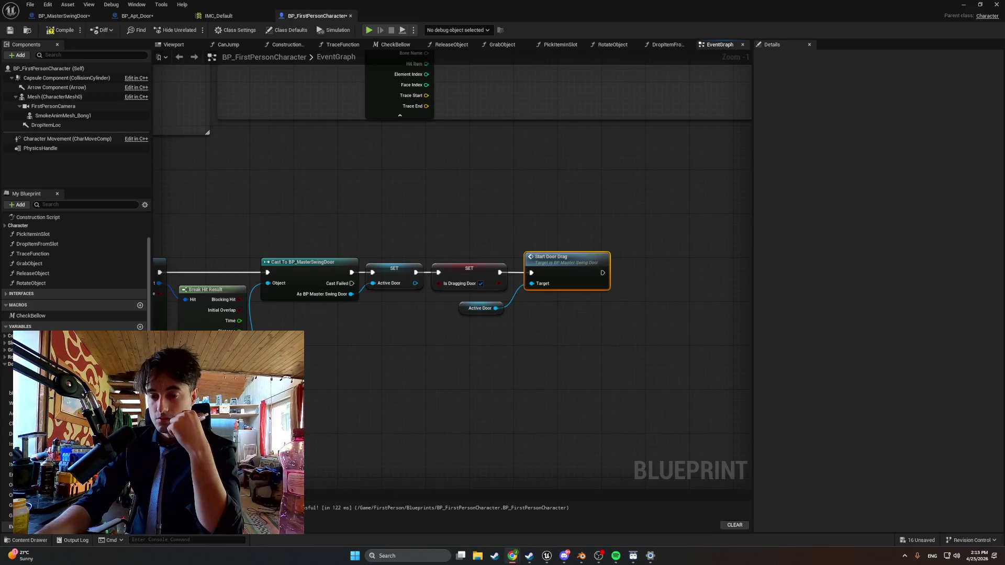
mouse_move(382, 448)
left_mouse_down()
mouse_move(742, 414)
mouse_move(599, 397)
mouse_move(617, 390)
left_mouse_up()
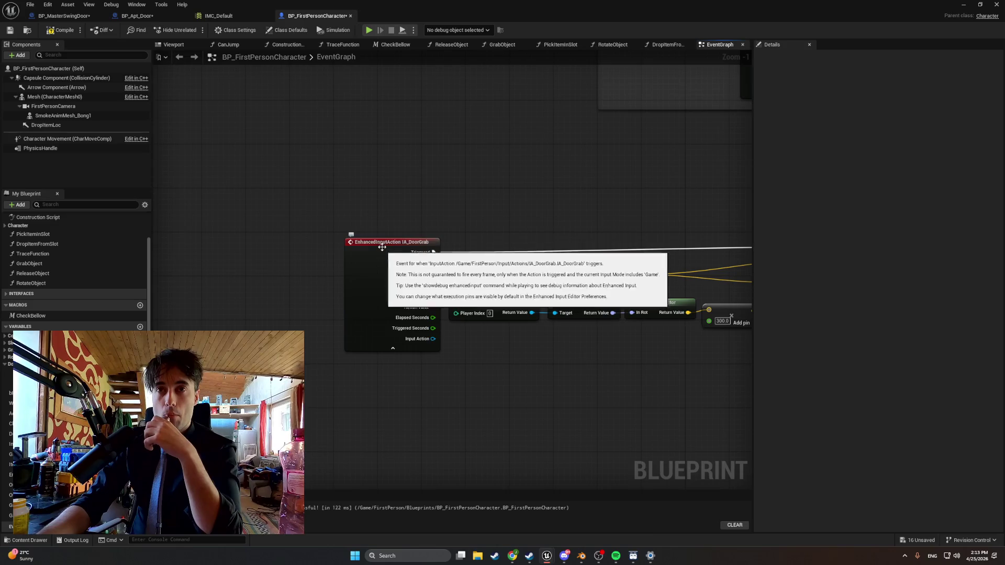
- Insert a Branch after IA_DoorGrab Triggered with an Is Dragging Door getter as its condition
left_click_drag(377, 258, 215, 247)
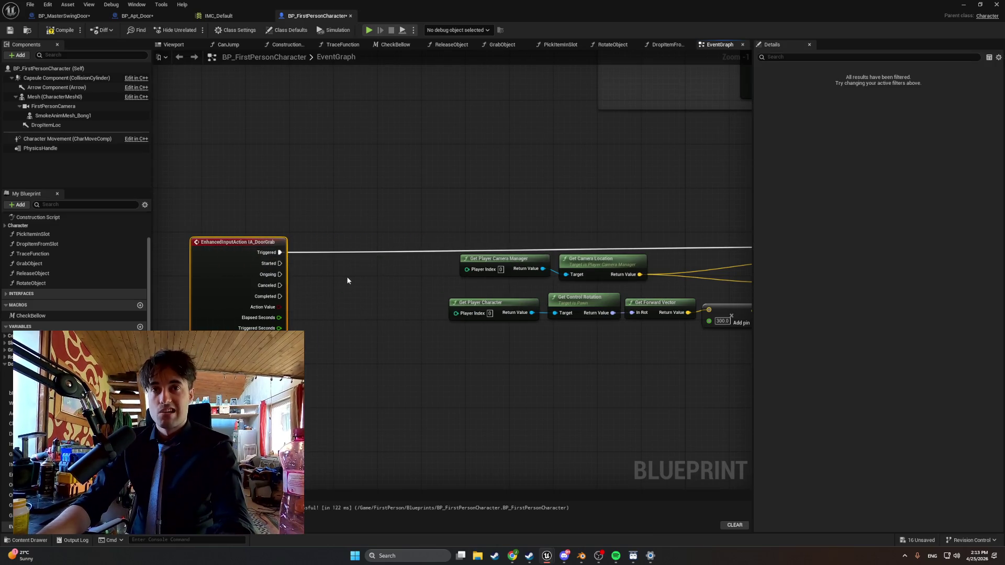
left_click(348, 278)
left_click_drag(349, 279, 340, 246)
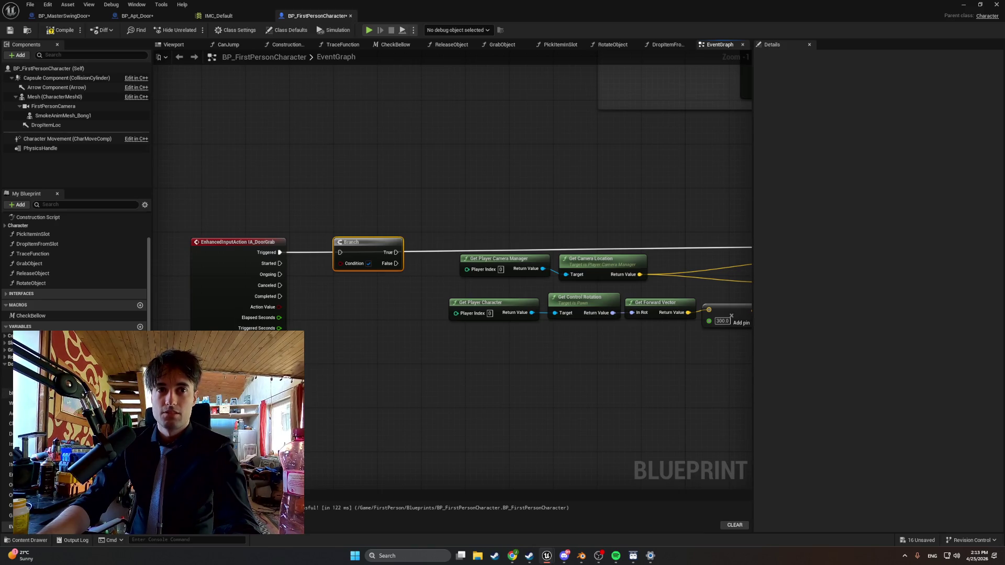
mouse_move(8, 383)
left_mouse_down()
mouse_move(209, 356)
mouse_move(292, 327)
left_mouse_up()
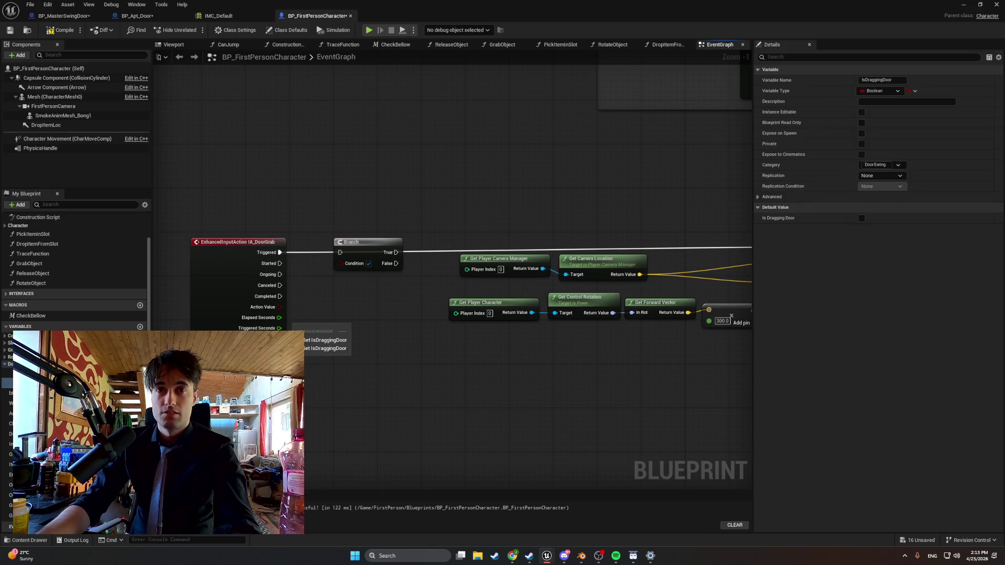
left_click(325, 340)
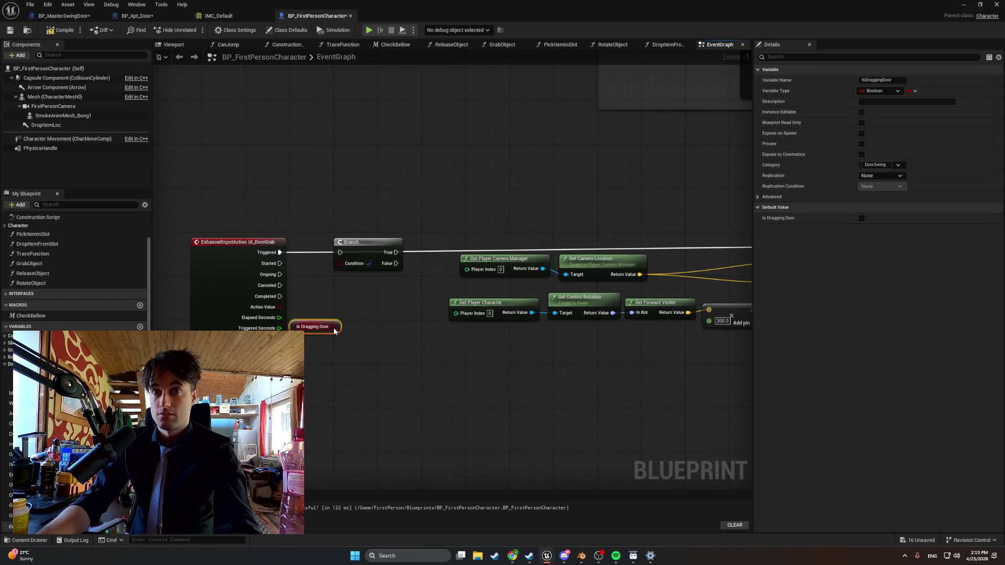
left_click_drag(338, 327, 341, 263)
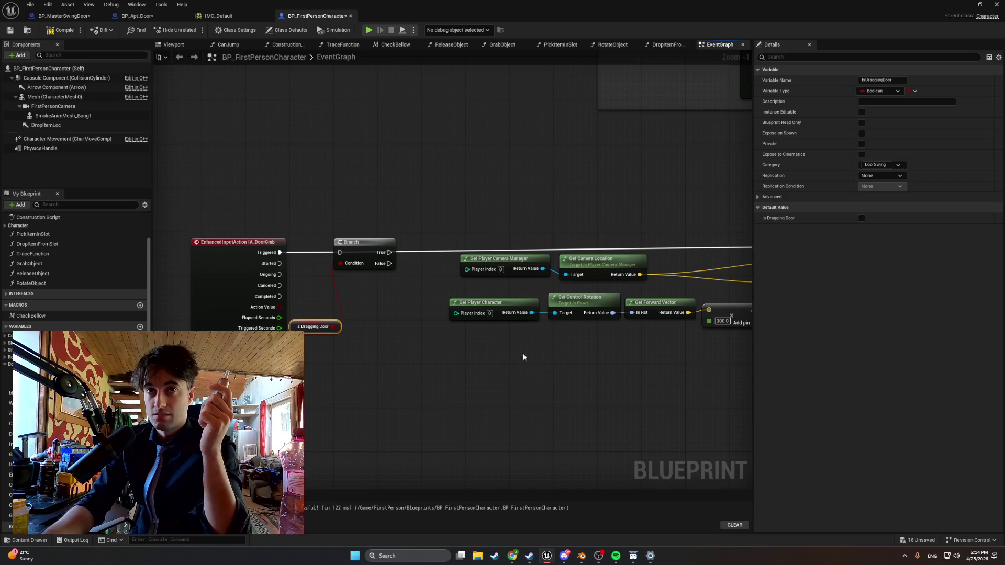
- Wire Triggered into the Branch and Branch False into the line trace, then tidy the nodes
left_click_drag(365, 240, 365, 234)
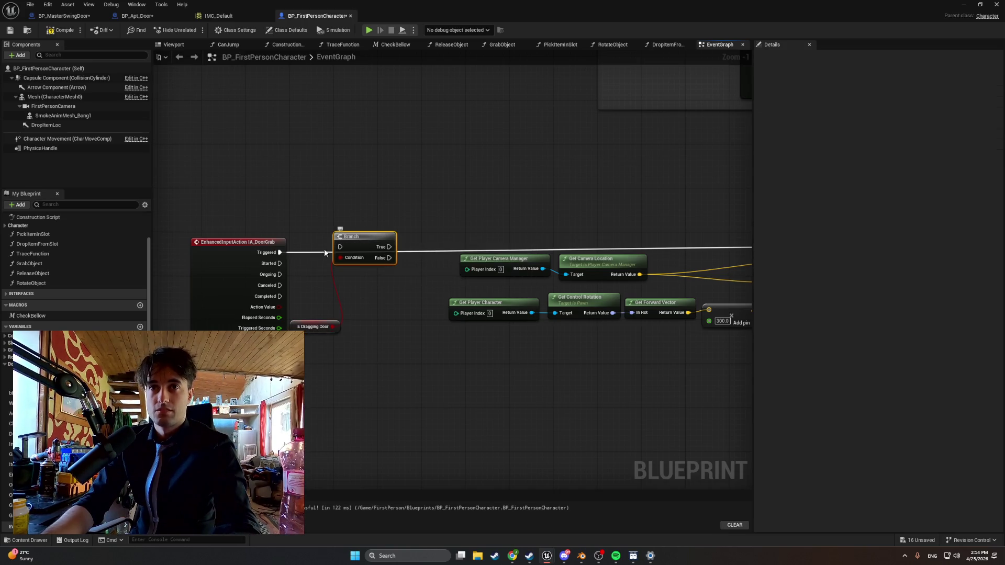
left_click(324, 253)
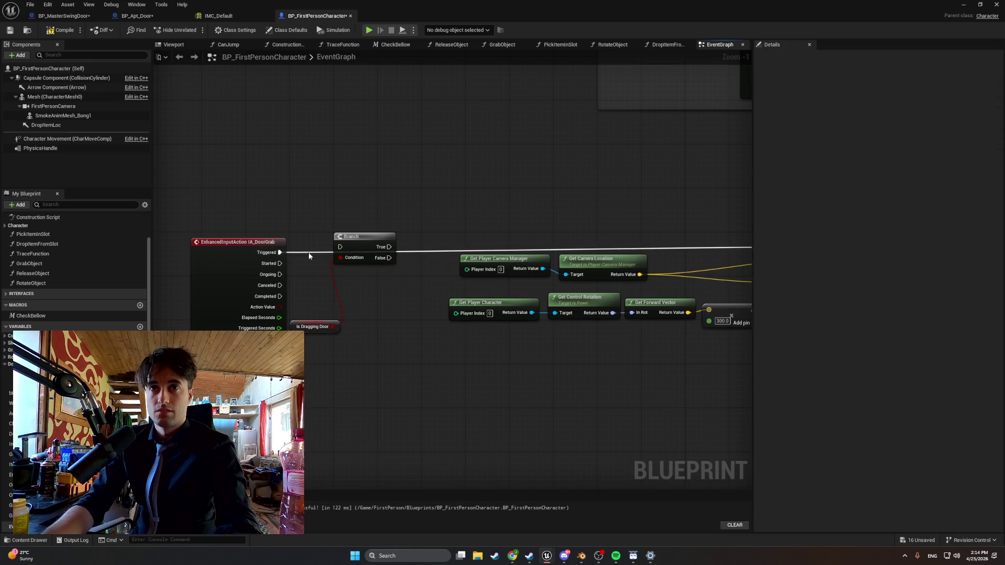
mouse_move(280, 253)
left_mouse_down()
mouse_move(819, 251)
mouse_move(487, 237)
mouse_move(506, 244)
left_mouse_up()
left_click_drag(269, 196, 530, 272)
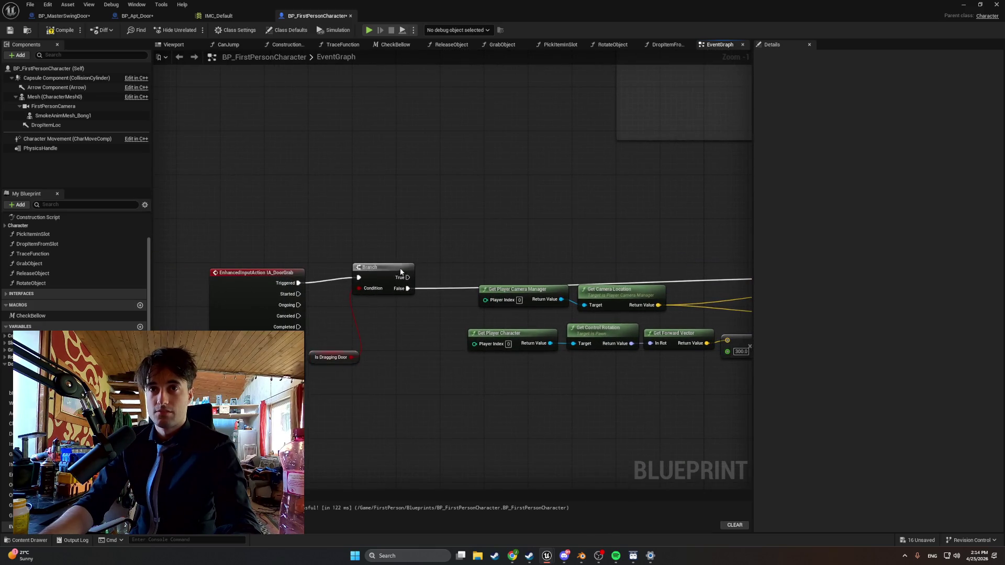
left_click_drag(401, 271, 401, 261)
left_click_drag(285, 273, 285, 255)
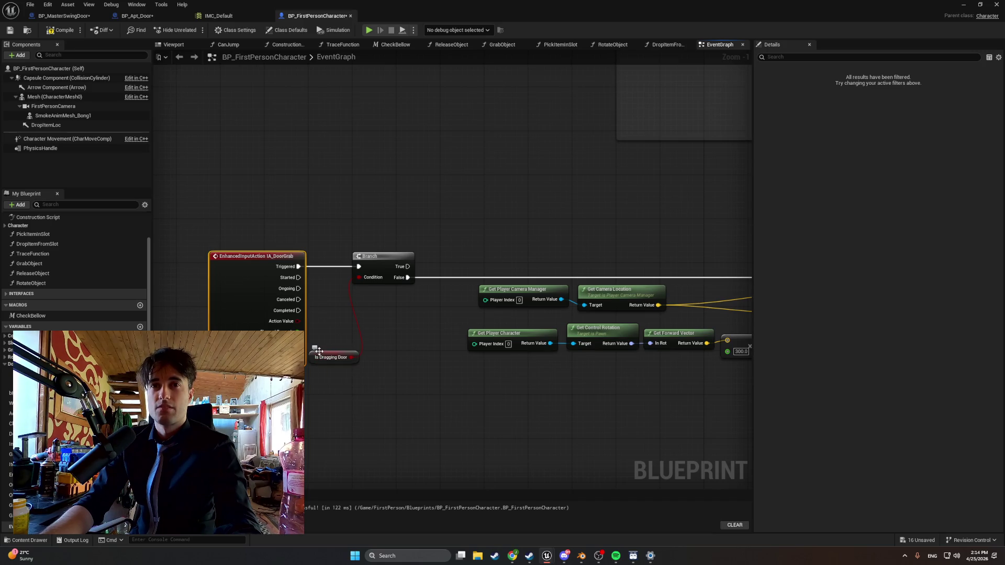
left_click_drag(318, 350, 323, 302)
left_click_drag(381, 261, 400, 260)
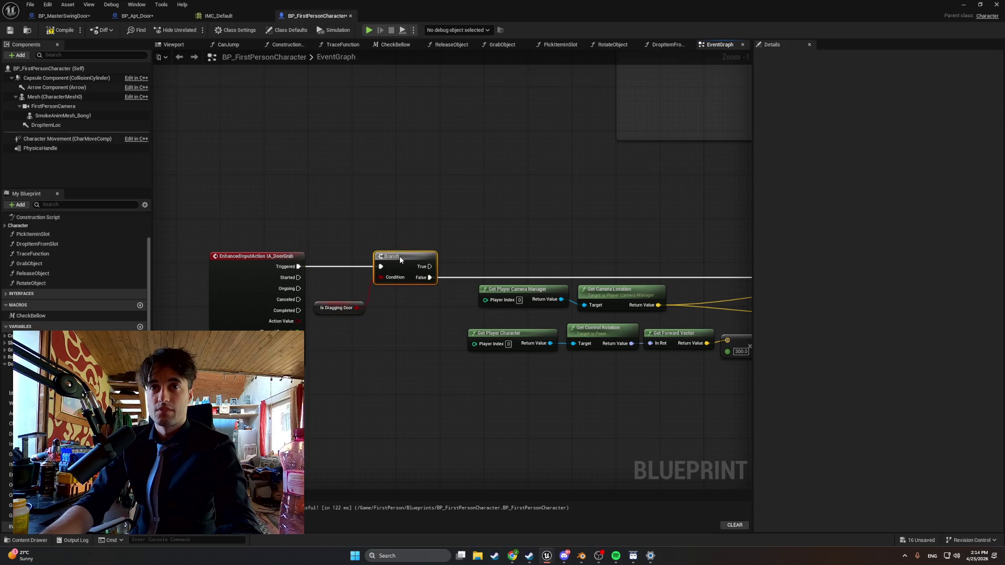
left_click_drag(316, 308, 317, 287)
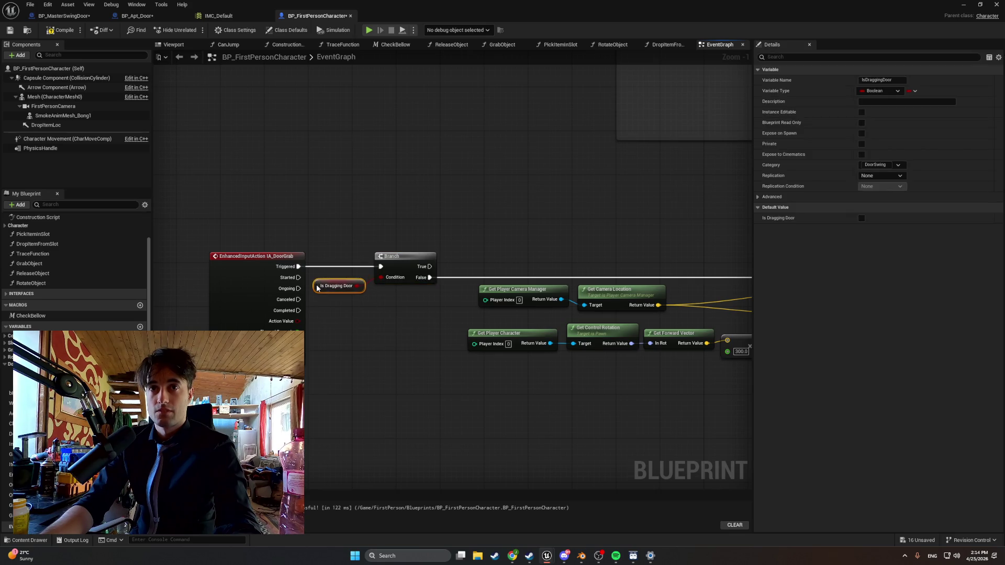
left_click(397, 324)
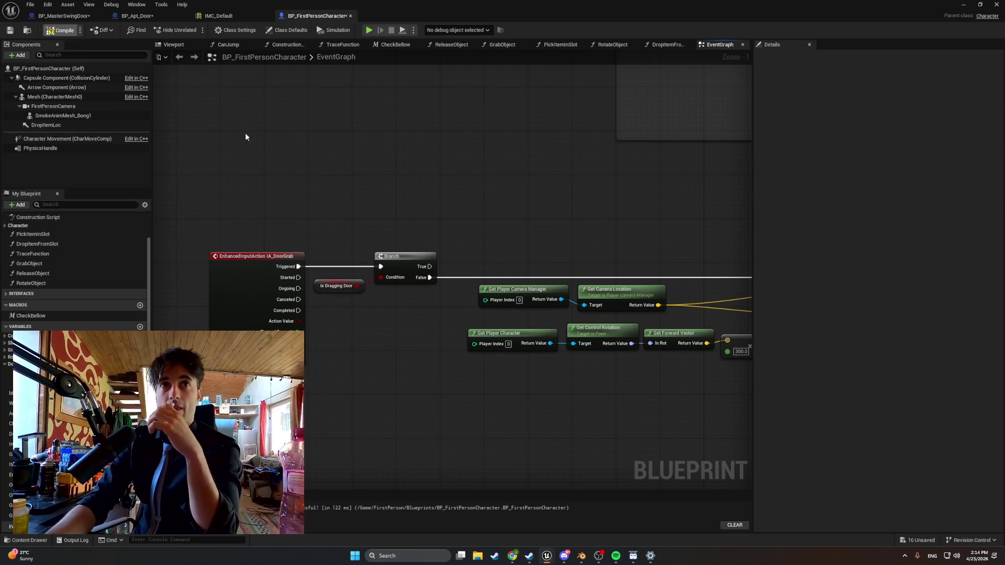
left_click_drag(327, 153, 252, 162)
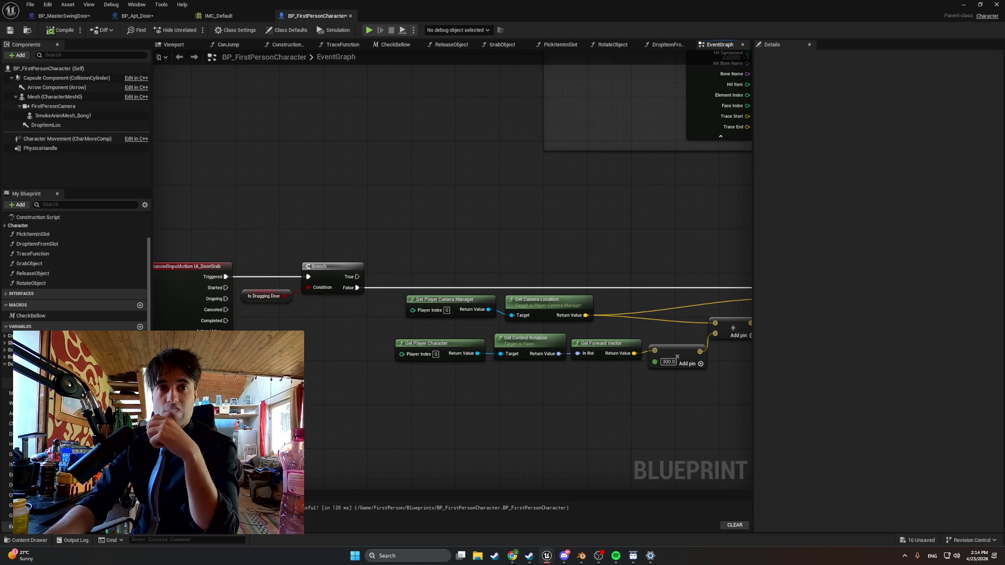
- Add a Drag Door call targeting an Active Door getter beside the Branch
left_click(31, 372)
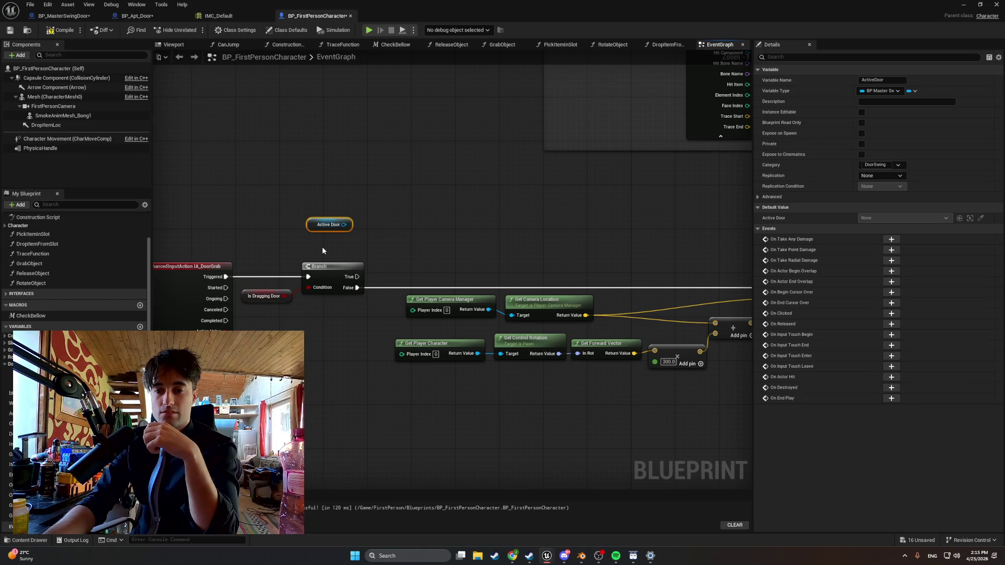
left_click_drag(344, 225, 408, 228)
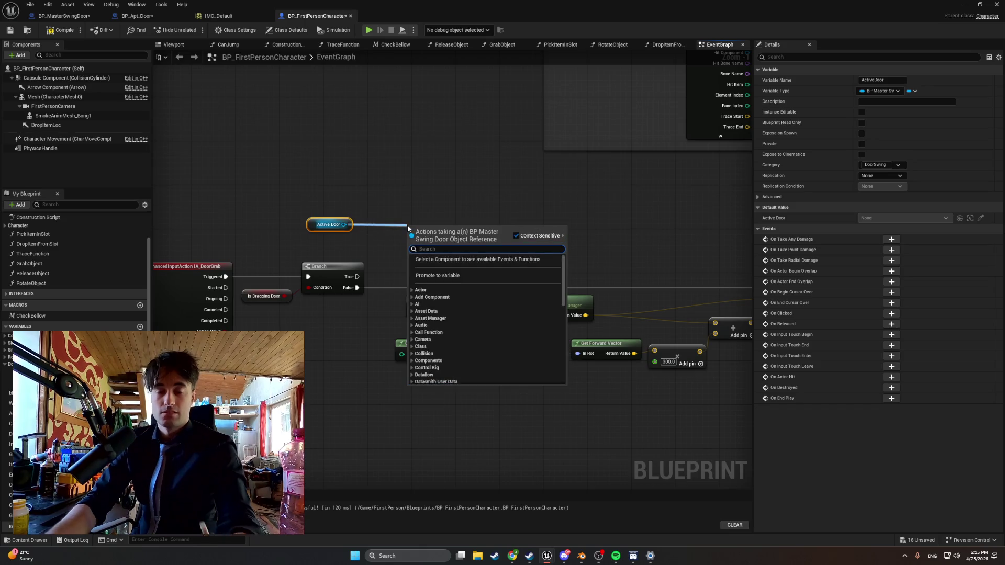
type("drag doo")
key("Return")
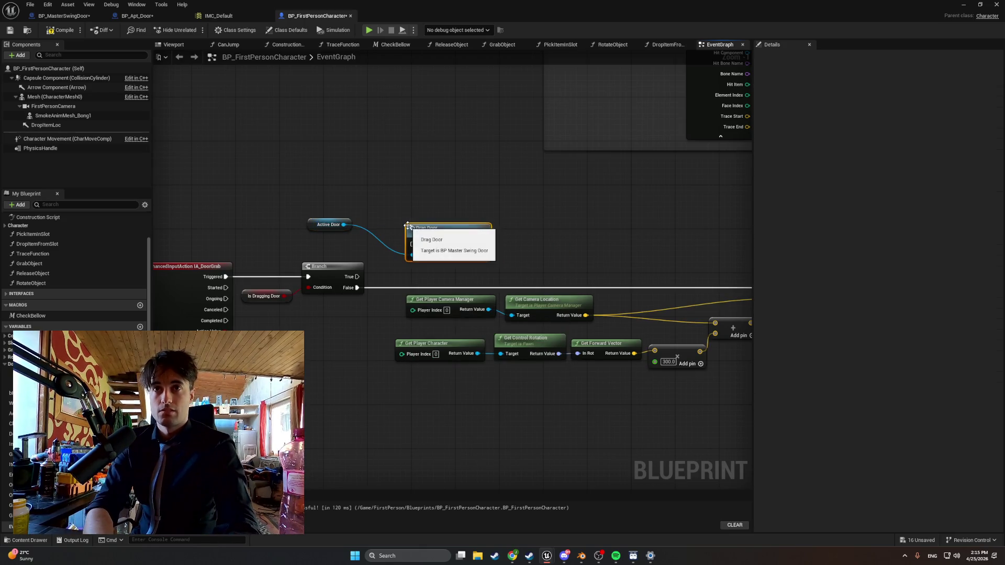
mouse_move(417, 247)
left_mouse_down()
mouse_move(425, 224)
mouse_move(403, 246)
mouse_move(428, 256)
mouse_move(498, 249)
left_mouse_up()
mouse_move(312, 224)
left_mouse_down()
mouse_move(400, 273)
mouse_move(452, 254)
mouse_move(370, 282)
mouse_move(437, 249)
mouse_move(484, 261)
left_mouse_up()
- Wire Branch True to Drag Door through a reroute point, tidy the nodes, and recompile
right_click(404, 271)
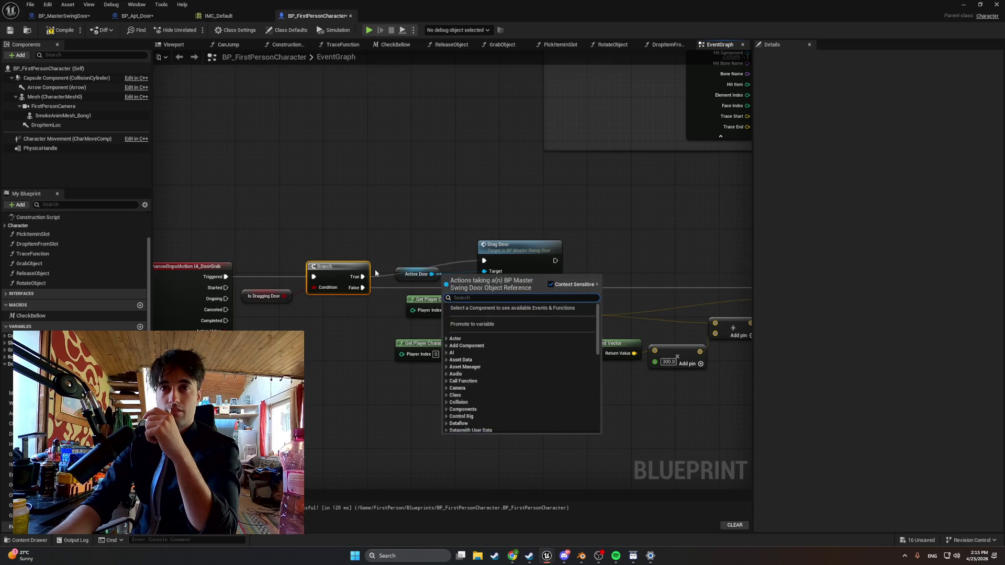
key("Escape")
double_click(385, 272)
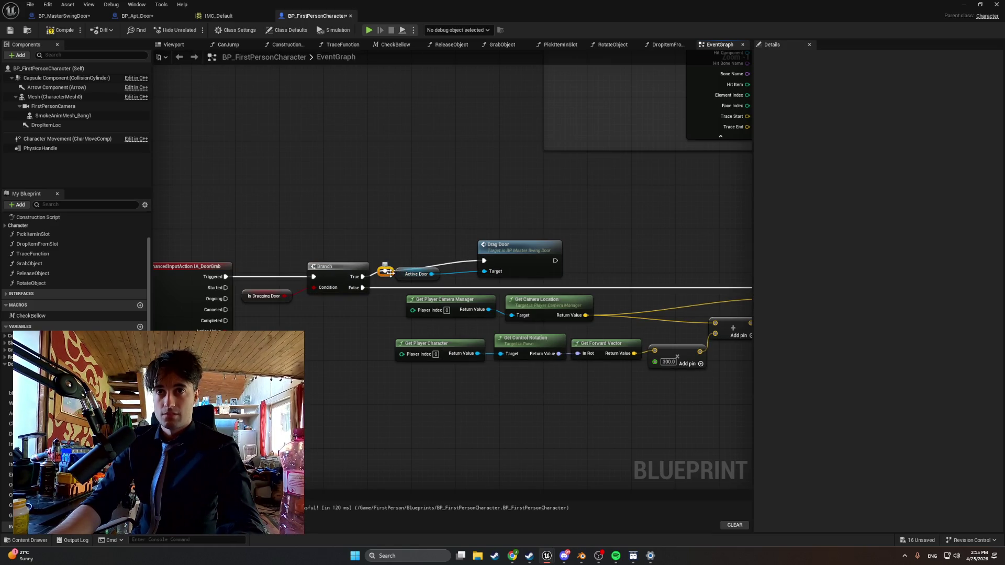
left_click_drag(390, 272, 392, 262)
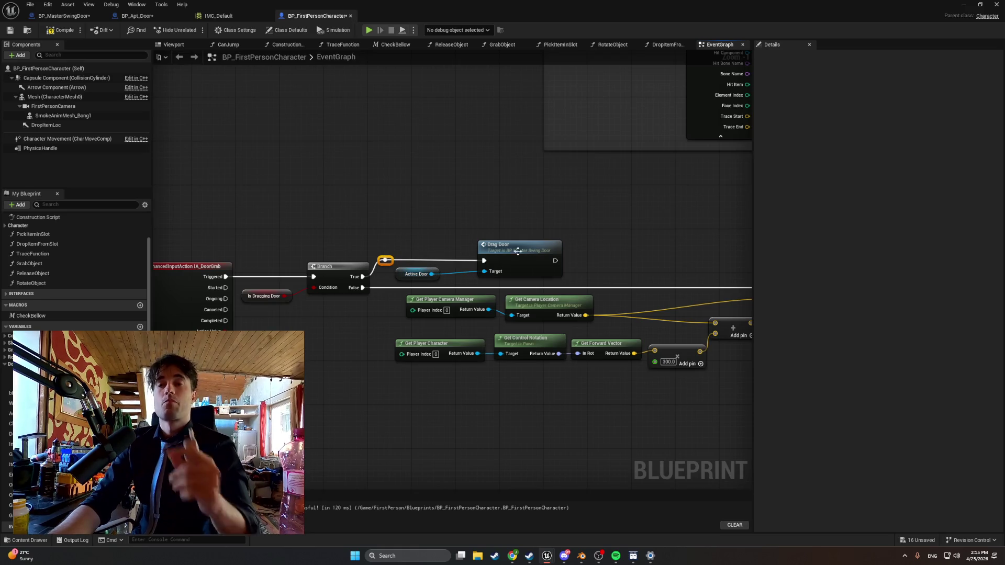
left_click_drag(492, 245, 458, 244)
left_click_drag(402, 276, 389, 277)
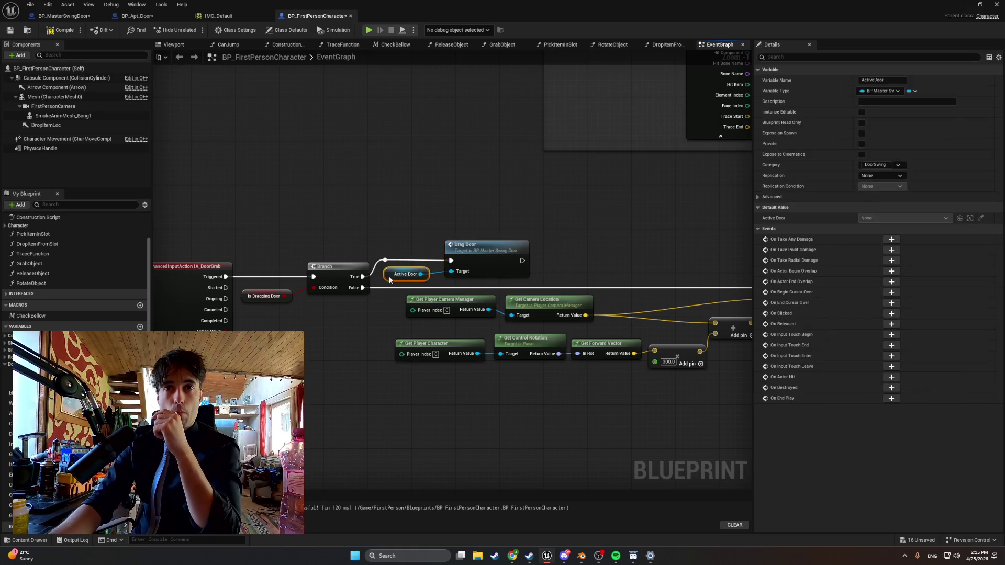
left_click_drag(475, 252, 469, 252)
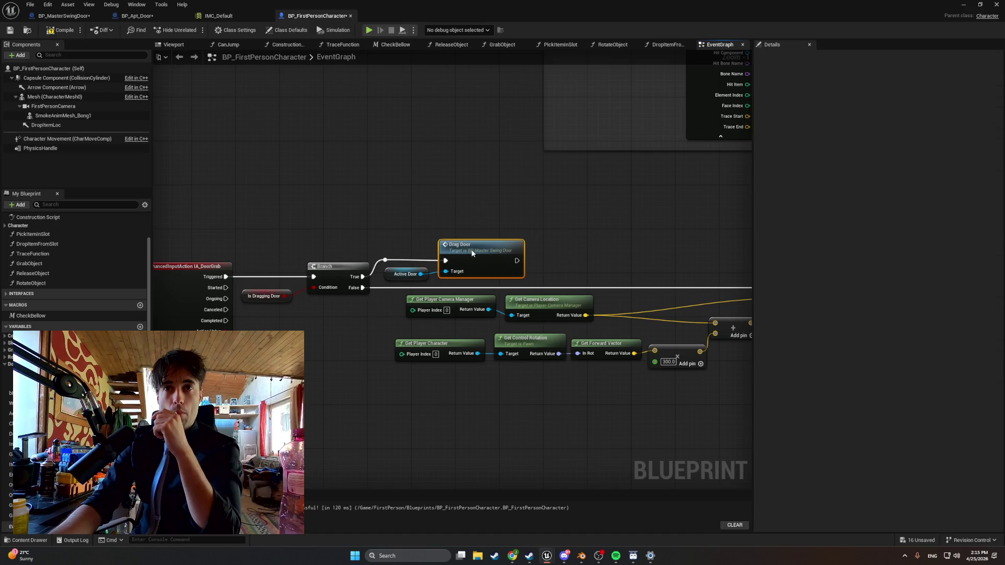
left_click(385, 260)
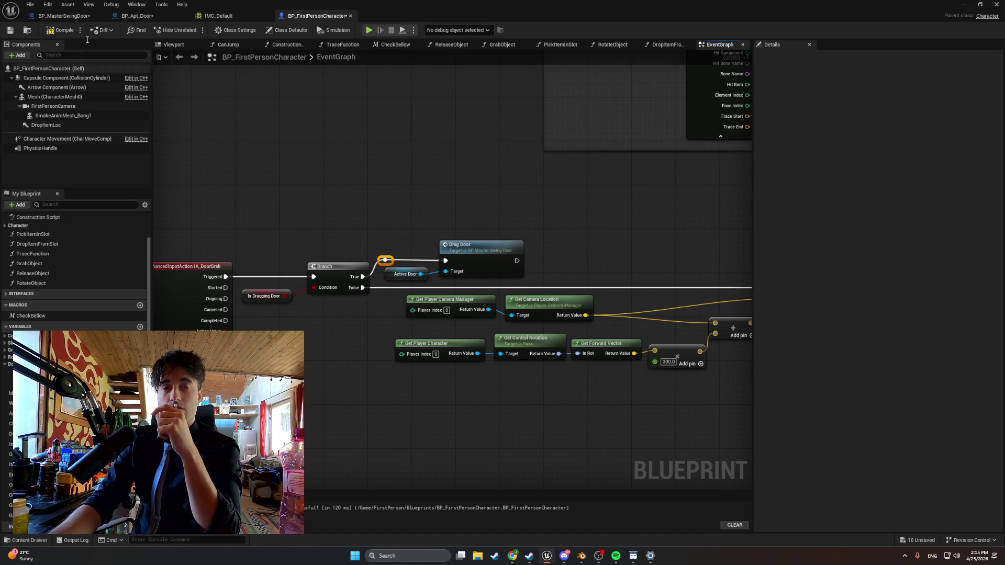
left_click(61, 30)
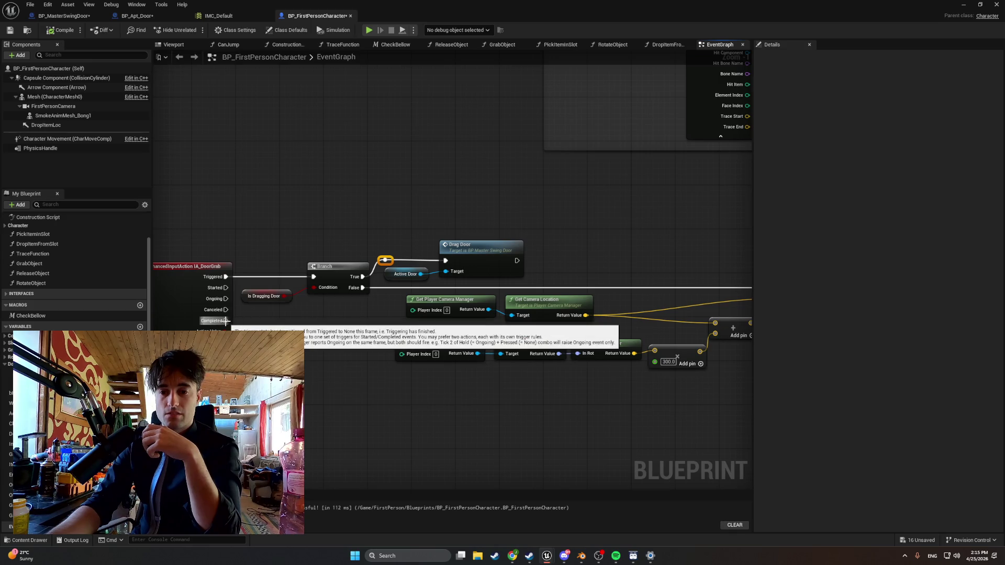
- Paste a Branch after IA_DoorGrab Completed, with a copied Is Dragging Door getter as its condition
left_click_drag(226, 320, 295, 350)
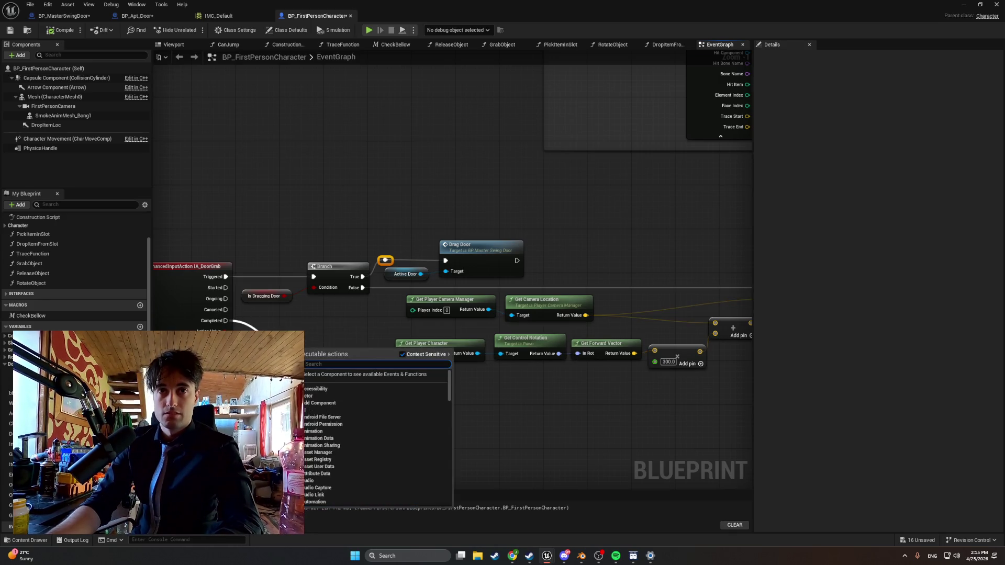
key("Escape")
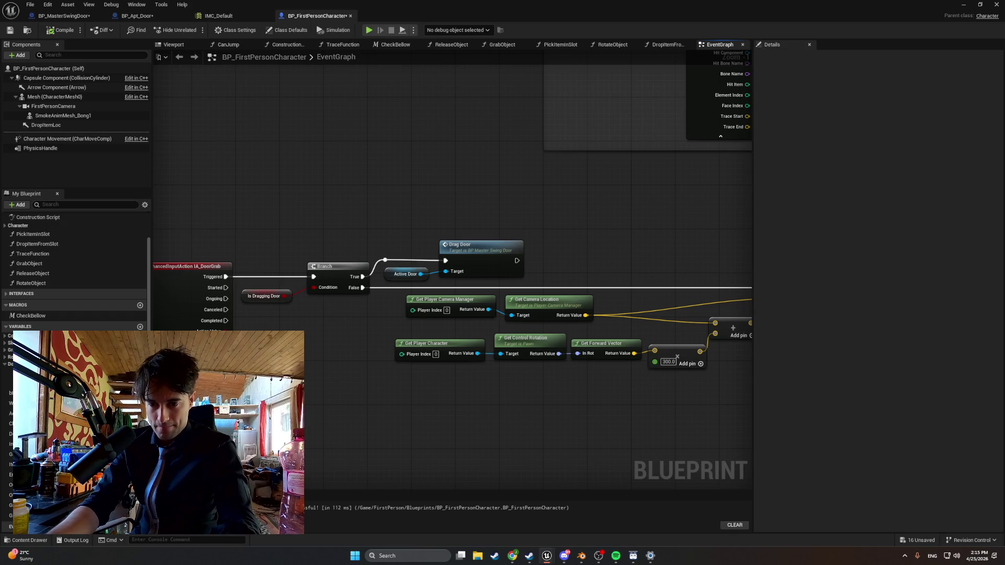
key("ctrl+v")
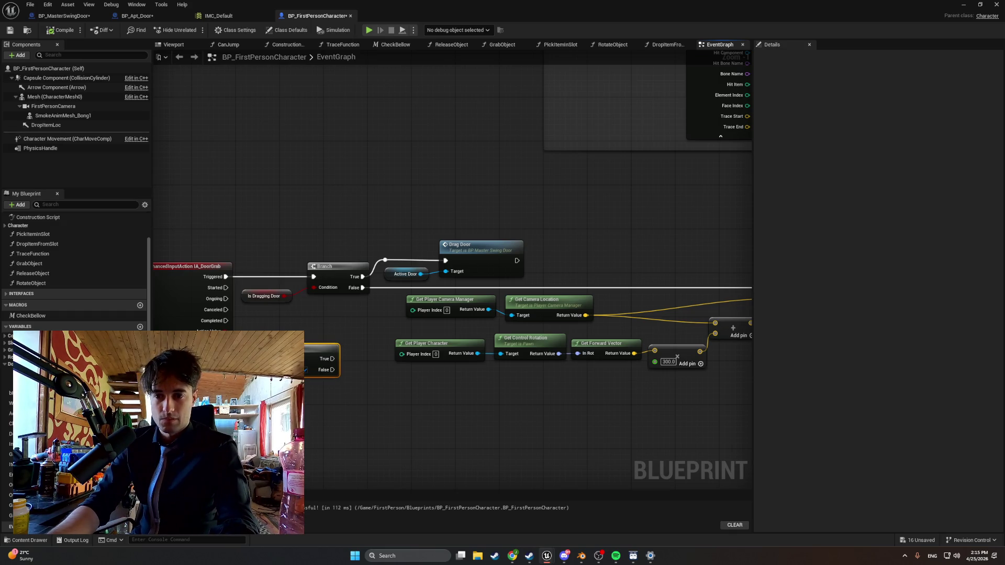
mouse_move(260, 350)
left_mouse_down()
mouse_move(246, 325)
mouse_move(293, 328)
left_mouse_up()
left_click(264, 297)
key("ctrl+c")
key("ctrl+v")
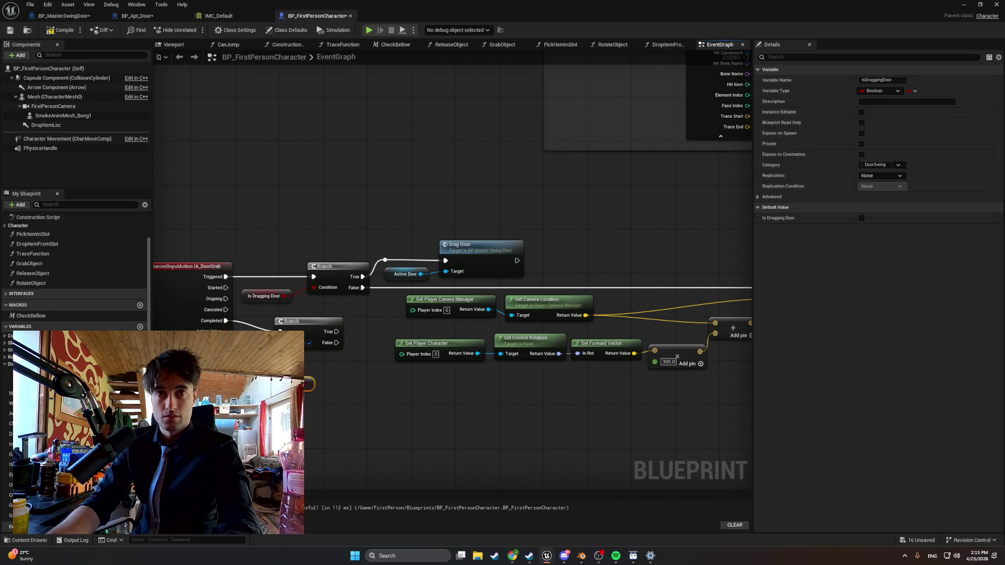
left_click_drag(306, 366, 281, 342)
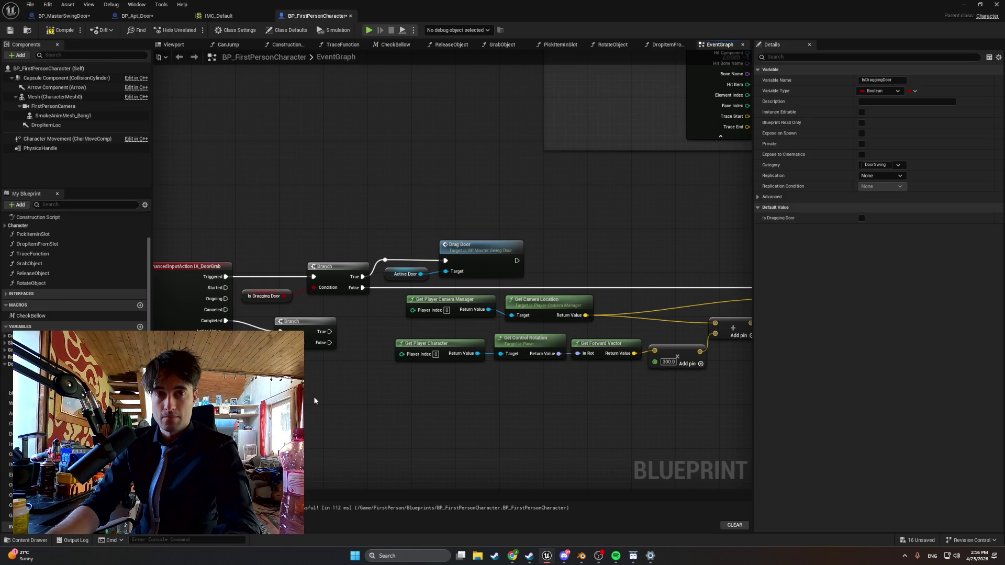
- Add Stop Door Drag on an Active Door getter and run it from the Branch's True output
mouse_move(7, 373)
left_mouse_down()
mouse_move(157, 382)
mouse_move(314, 352)
mouse_move(309, 409)
mouse_move(353, 395)
left_mouse_up()
type("stop")
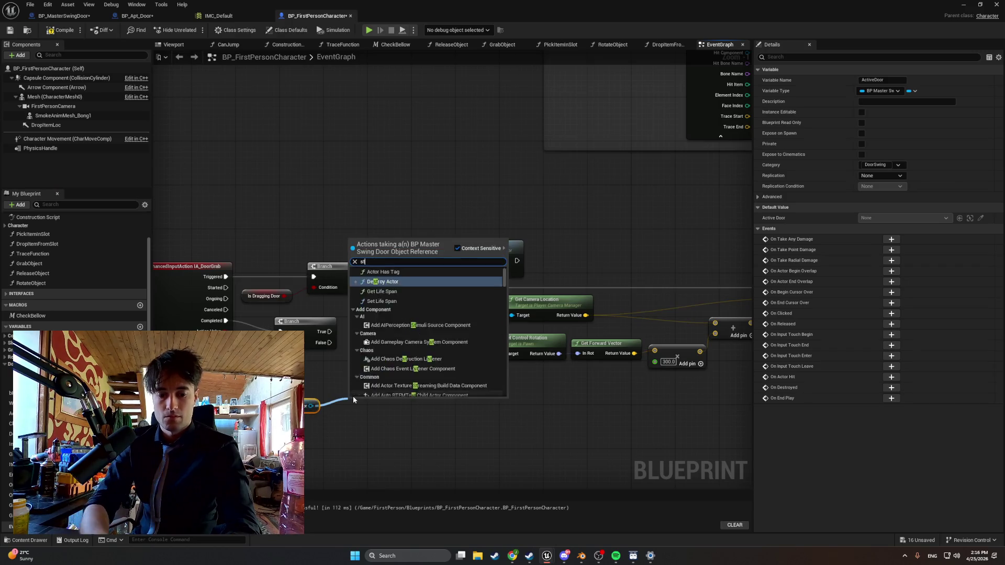
key("Return")
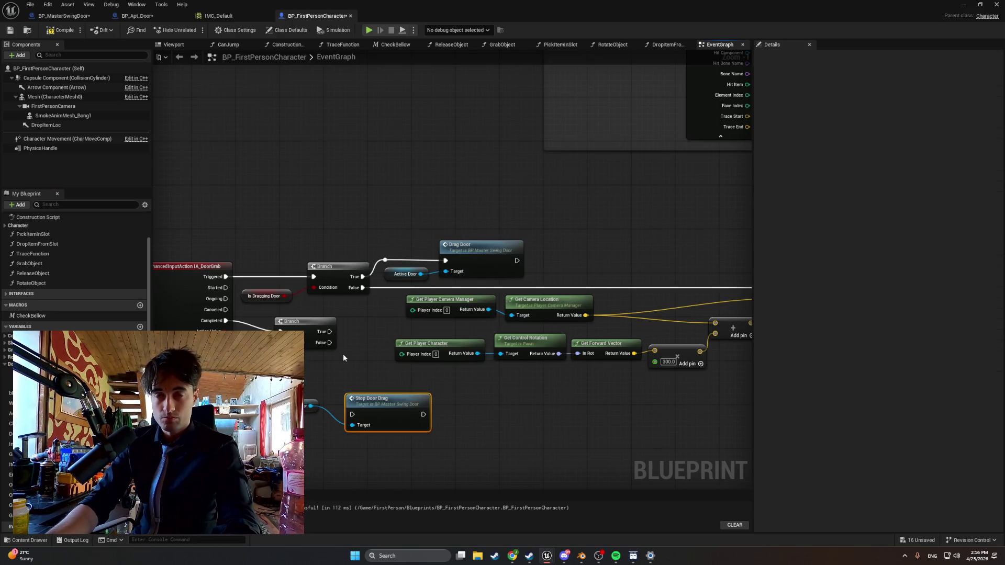
scroll(343, 354, "down", 1)
left_click_drag(330, 336, 351, 407)
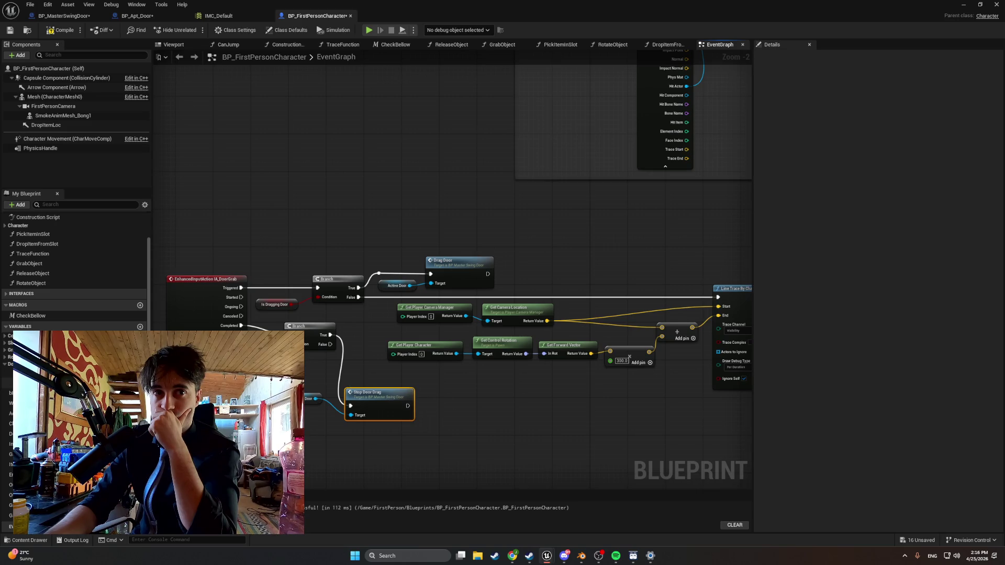
- Chain setters resetting Is Dragging Door to false and clearing Active Door after Stop Door Drag, then compile
mouse_move(36, 382)
left_mouse_down()
mouse_move(456, 406)
mouse_move(419, 406)
mouse_move(431, 406)
left_mouse_up()
left_click(474, 423)
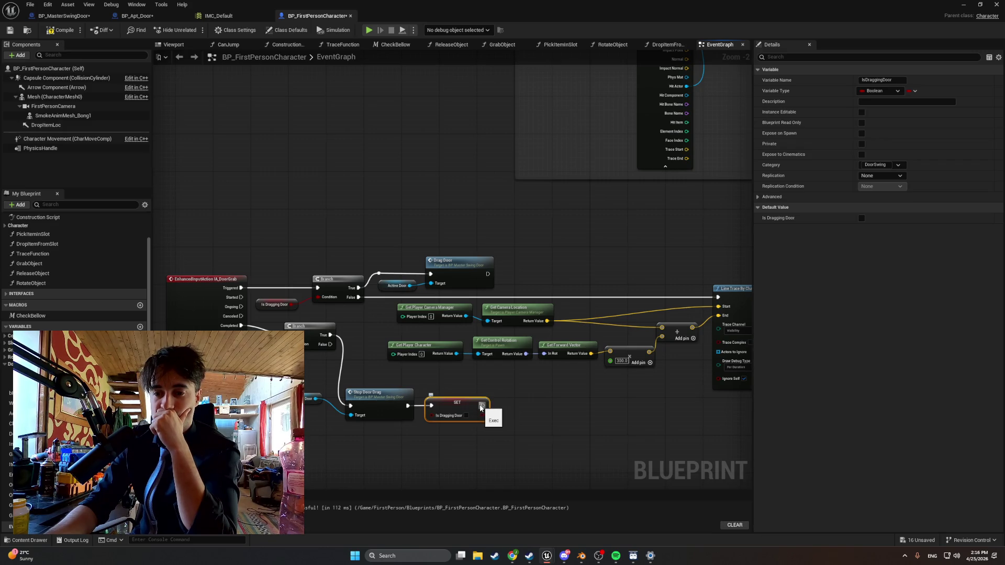
left_click_drag(32, 372, 516, 406)
left_click(519, 425)
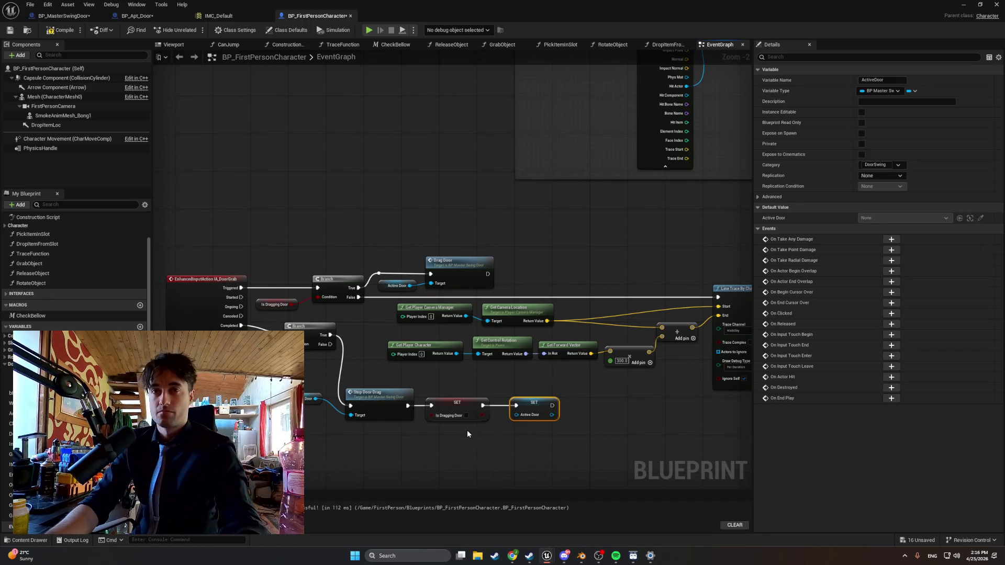
scroll(444, 367, "up", 1)
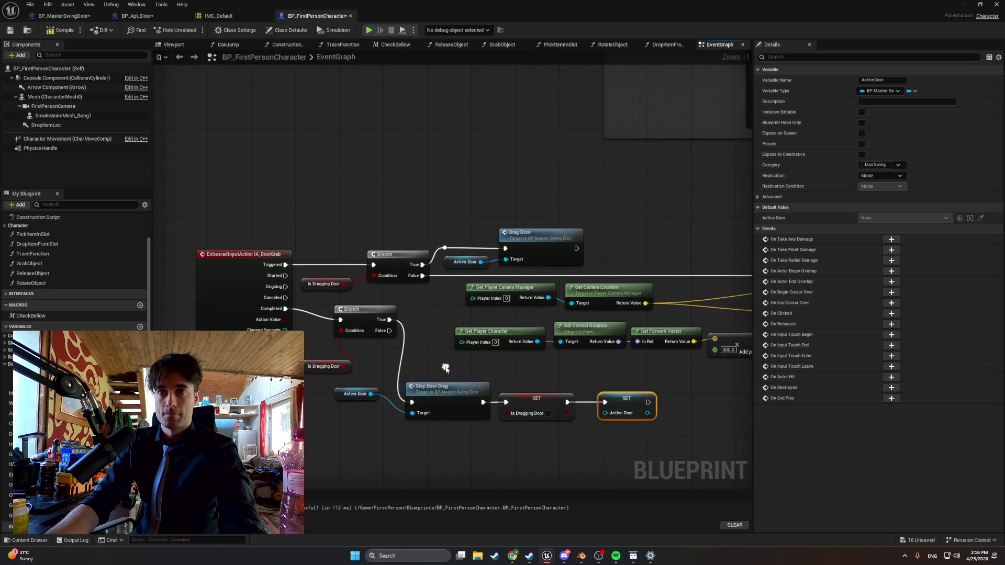
mouse_move(658, 436)
left_mouse_down()
mouse_move(491, 325)
mouse_move(161, 224)
mouse_move(175, 213)
left_mouse_up()
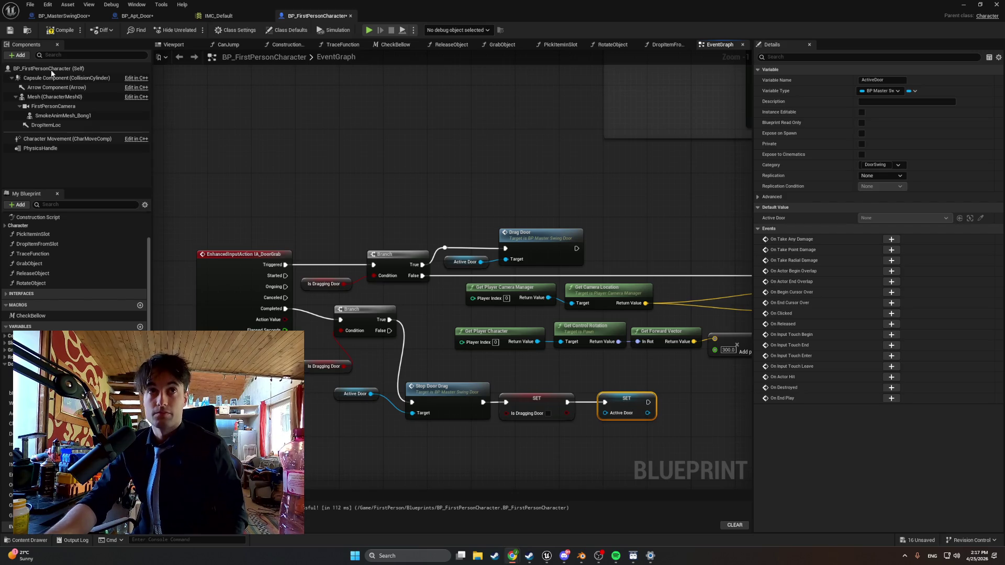
left_click(61, 30)
- Play the level in the editor, walk toward the apartment door, stop, and select the door
left_click(962, 4)
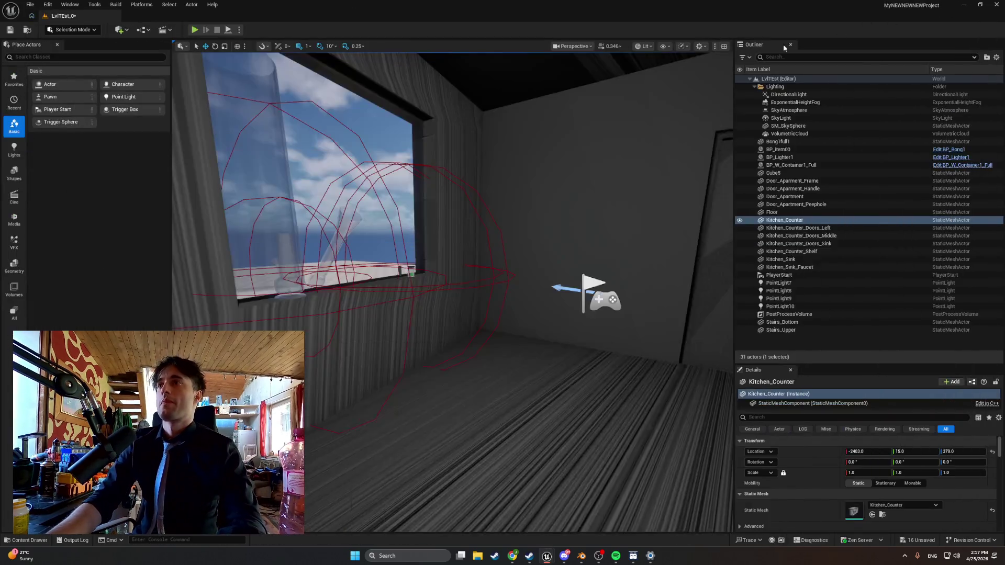
left_click(194, 30)
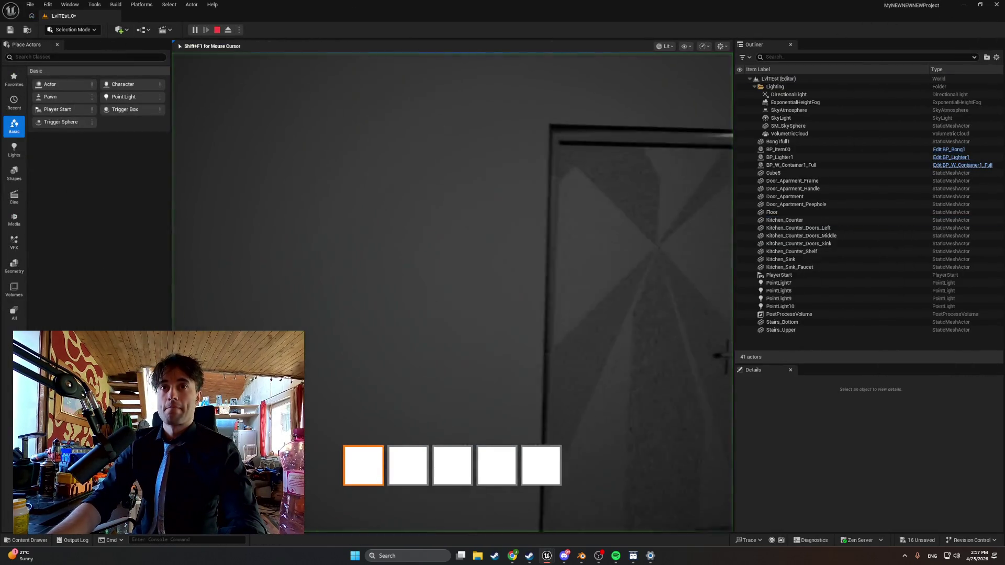
left_click(452, 292)
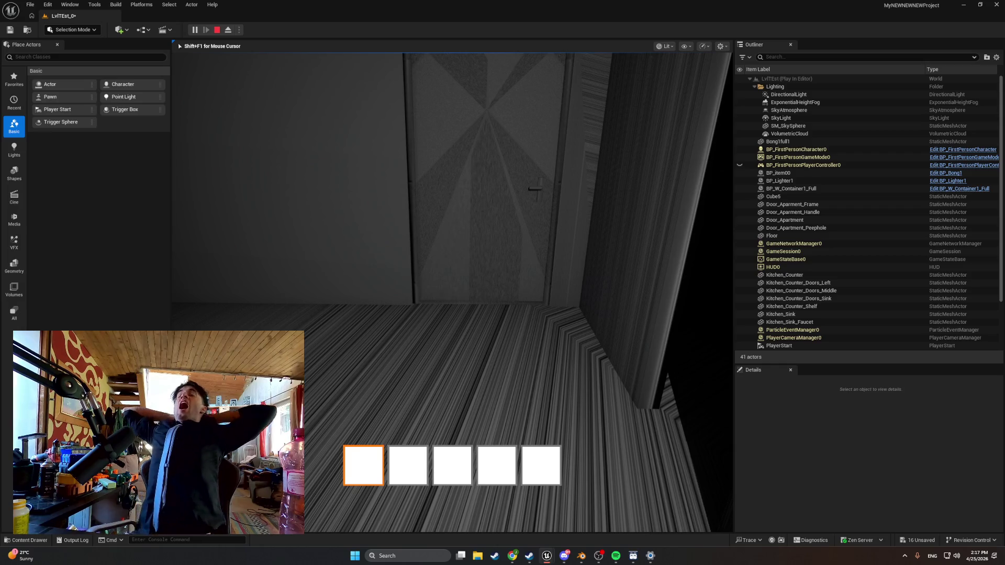
key("w")
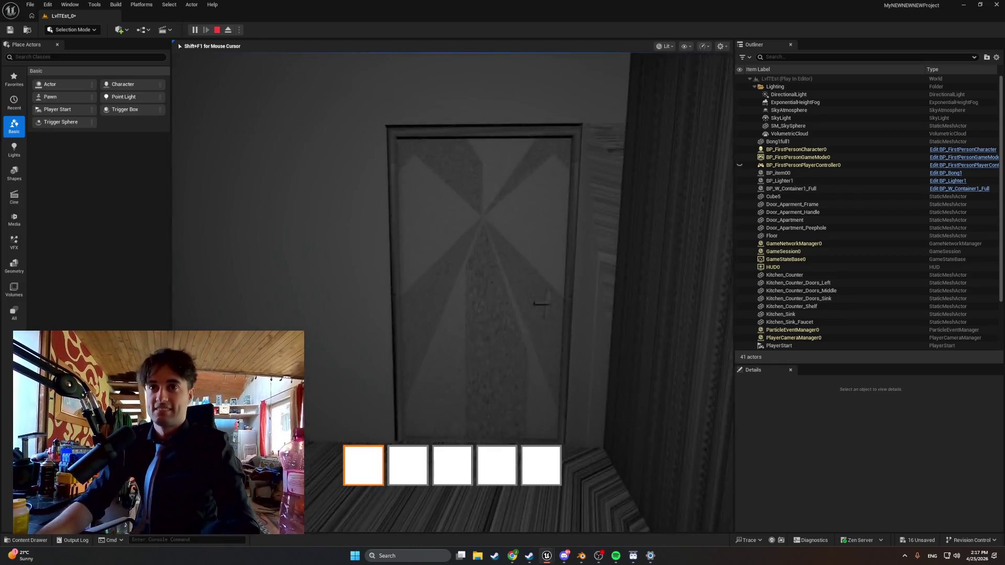
key("Escape")
left_click(460, 282)
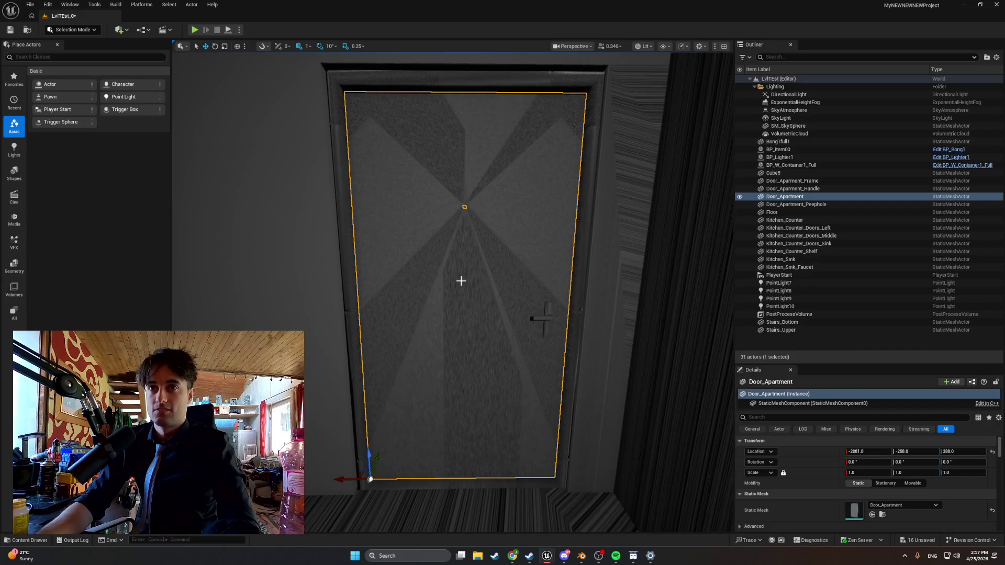
- Locate the Apartment_Interactables folder and copy the Door_Apartment actor's Location
left_click(30, 540)
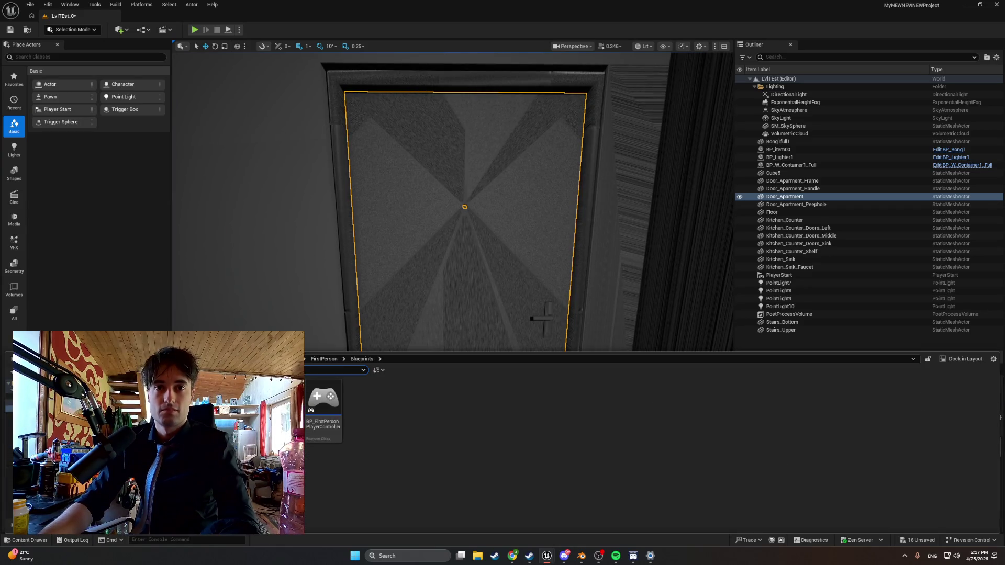
left_click(9, 465)
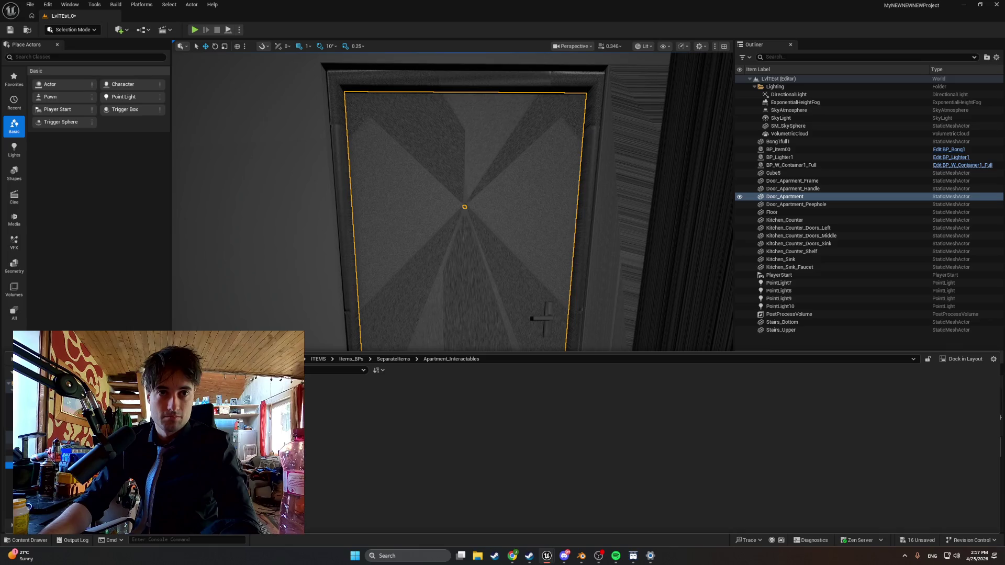
key("ctrl+space")
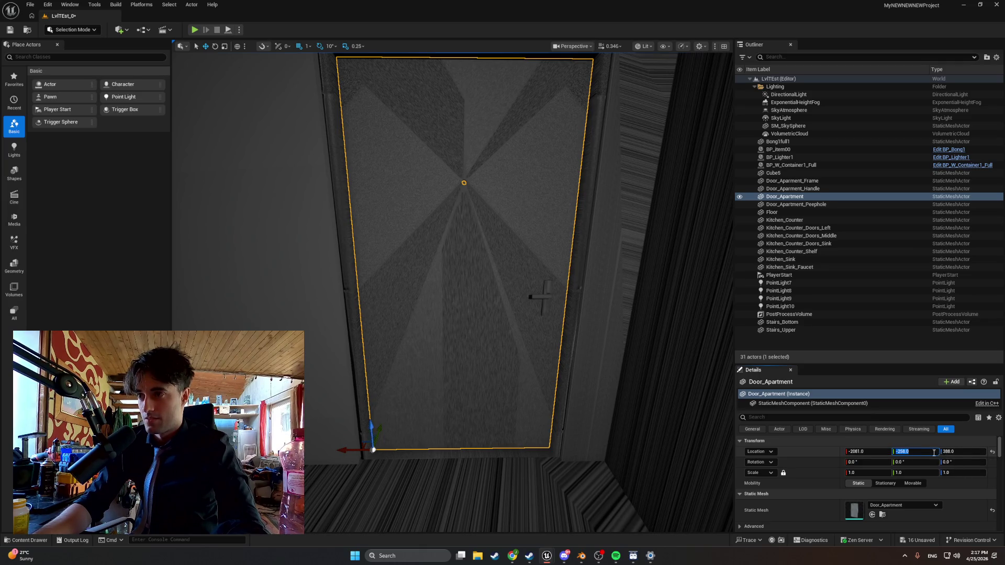
left_click(855, 453)
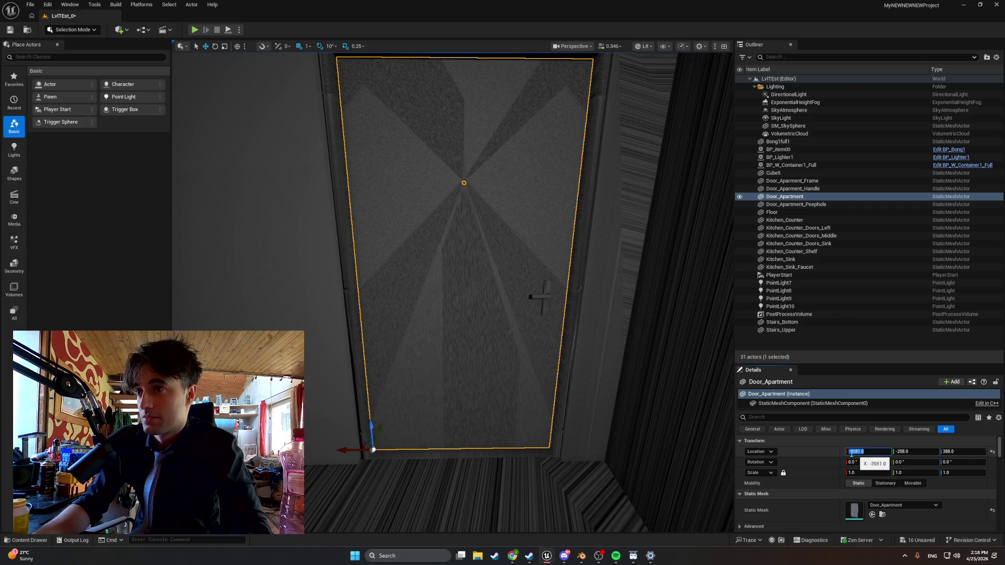
right_click(492, 366)
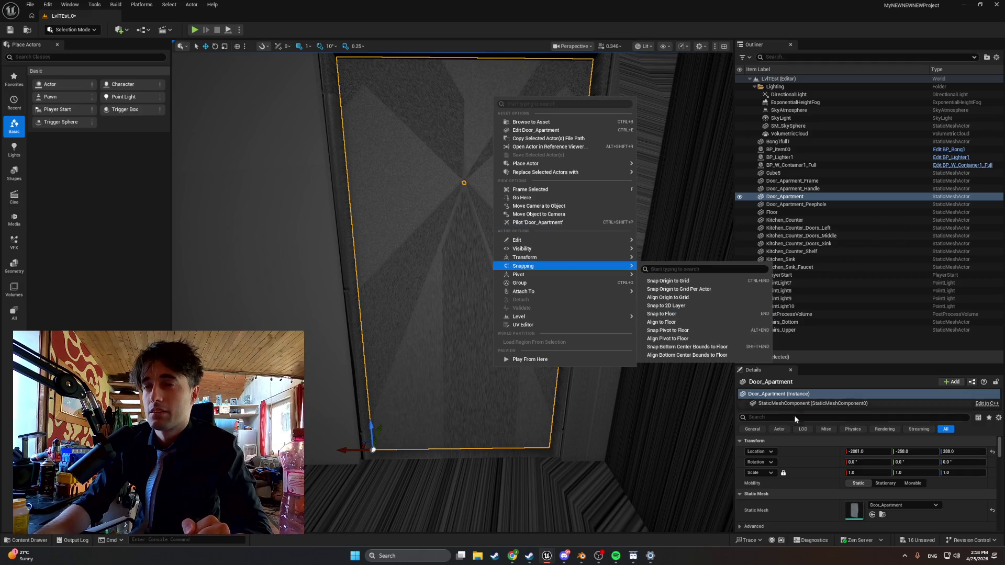
left_click(739, 461)
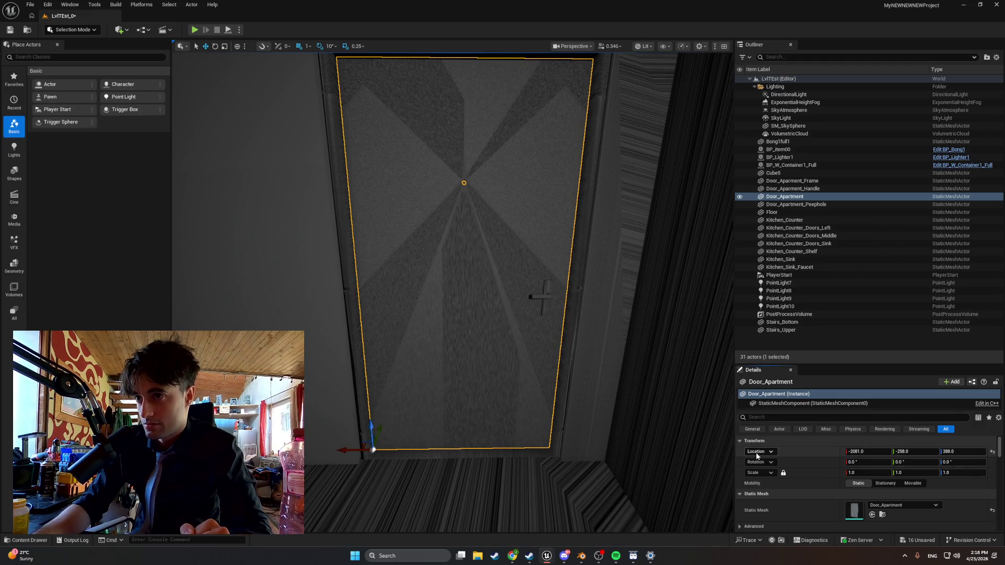
right_click(756, 452)
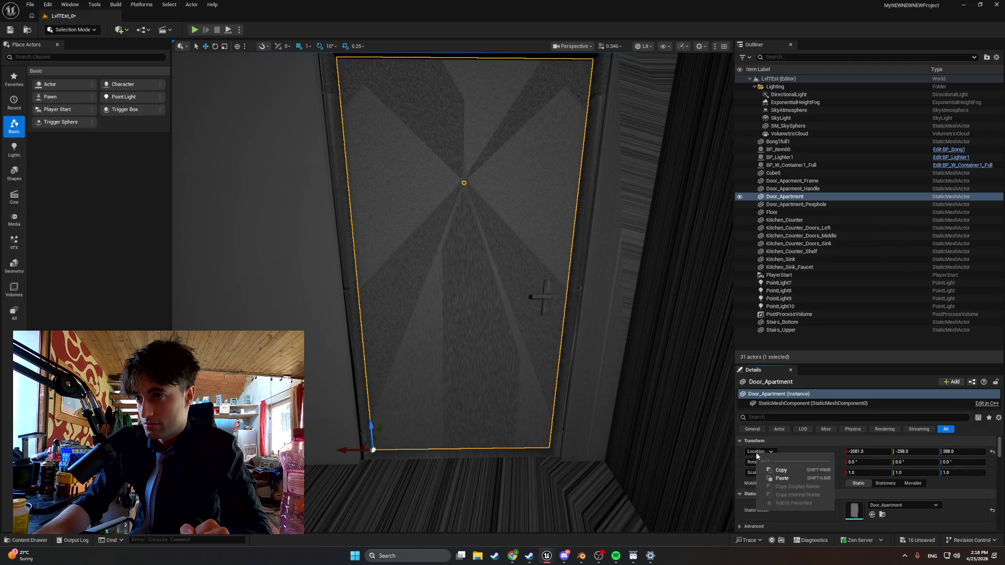
left_click(779, 470)
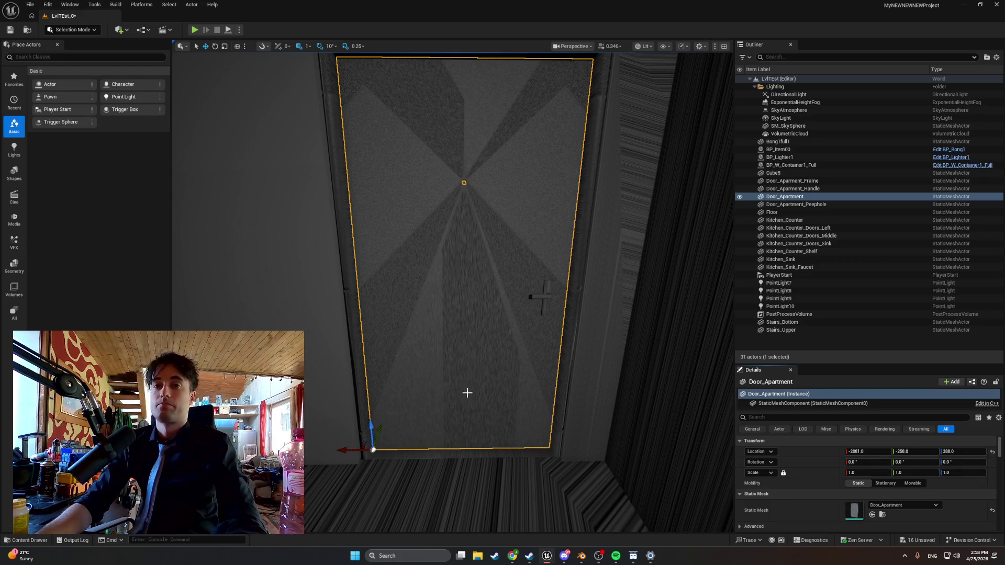
- Replace Door_Apartment with a BP_Apt_Door at location -2081, -258, 388 and play-test the level
key("Delete")
key("ctrl+space")
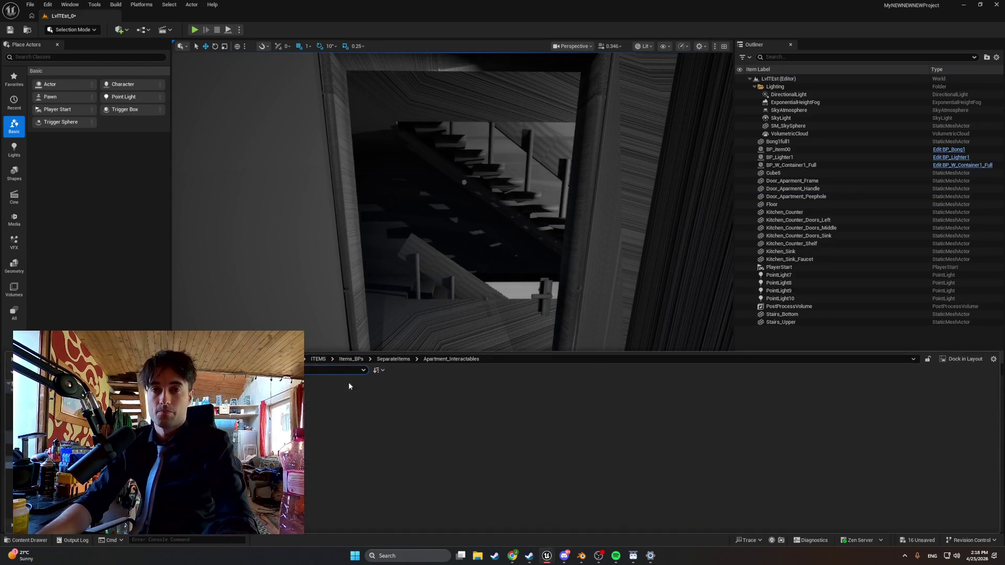
mouse_move(349, 386)
left_mouse_down()
mouse_move(392, 336)
mouse_move(413, 361)
left_mouse_up()
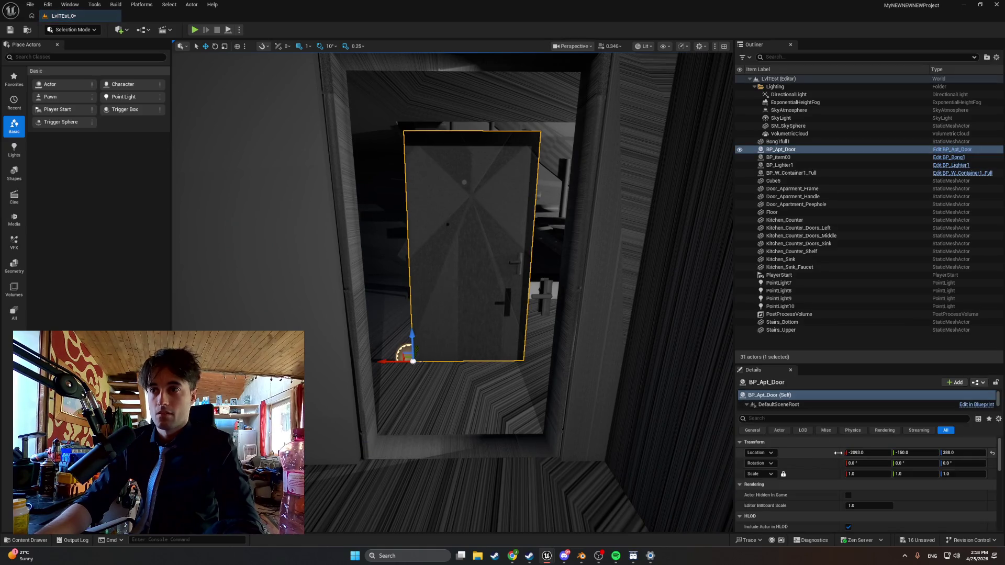
left_click(770, 453)
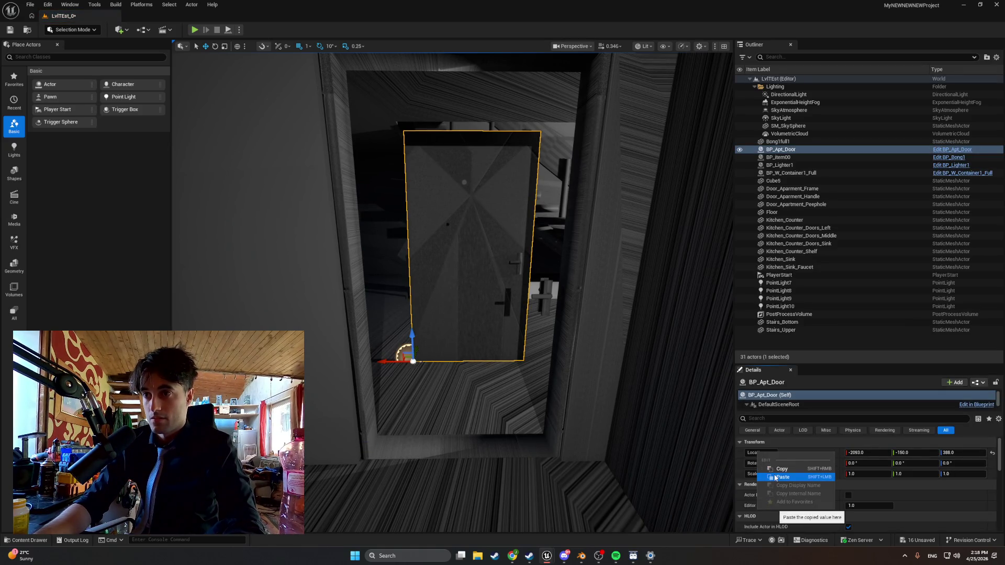
left_click(775, 476)
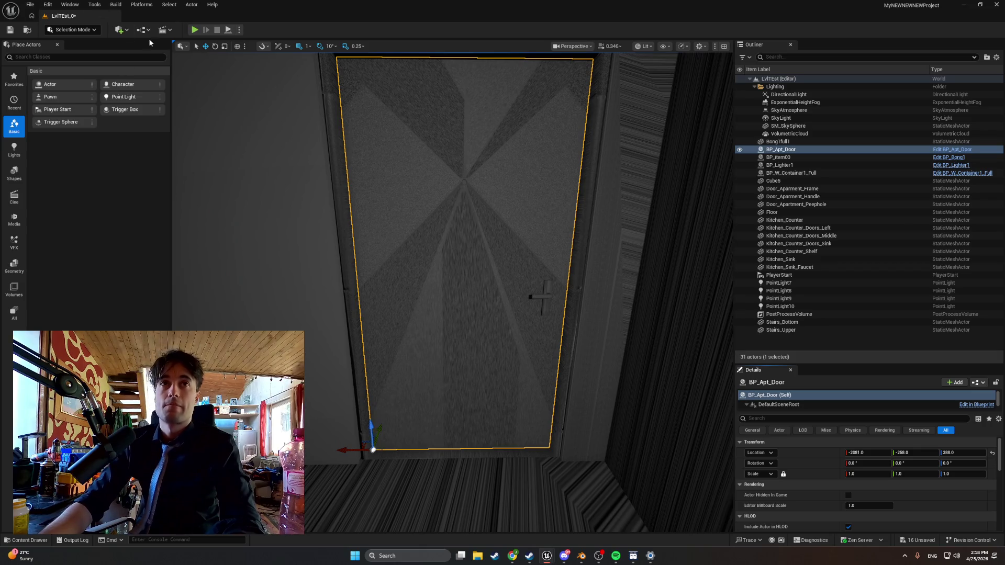
left_click(194, 30)
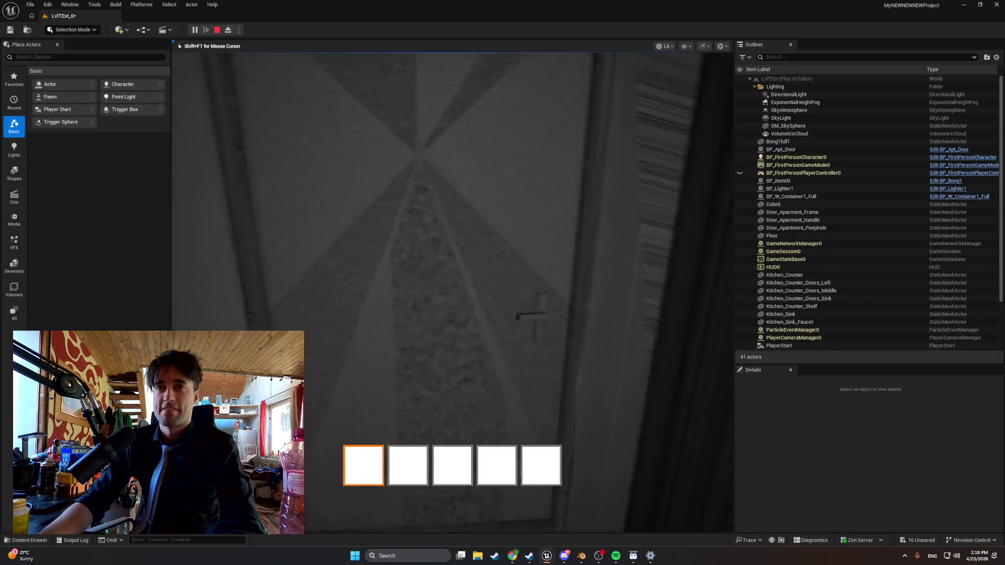